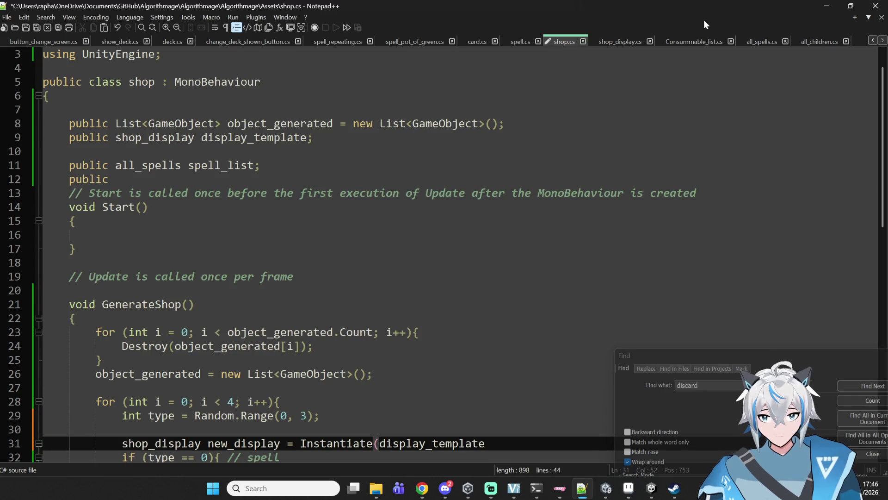
Close the Instantiate statement with ')' and ';' and open a new line below it
text())
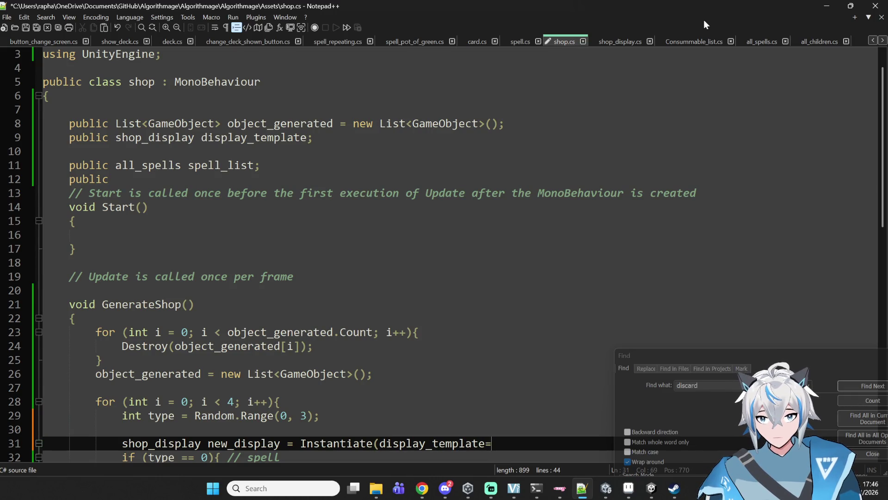
key(Return)
key(BackSpace)
text(;)
key(Return)
Add new_display.transform.localPosition = new Vector3(2.0f * i, 0.0f, -0.1f) and save shop.cs
text(newe)
key(BackSpace)
text(_d)
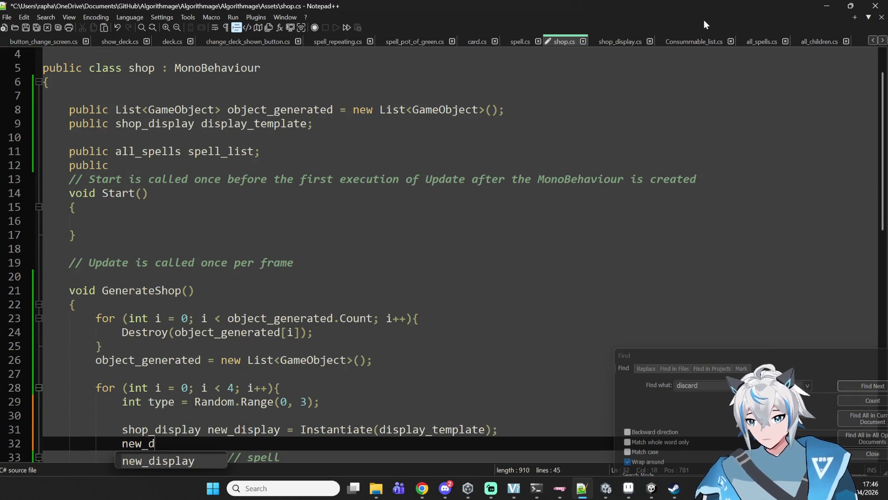
text(isplay.t)
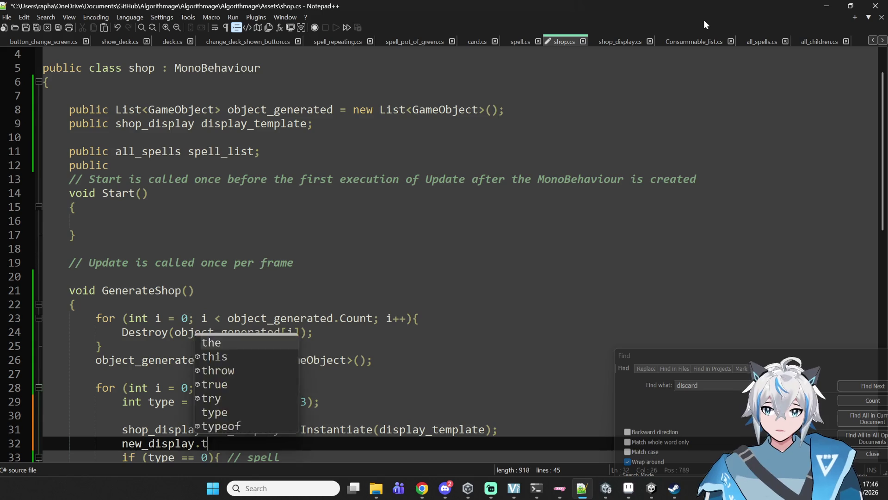
text(ransform.localPosition = )
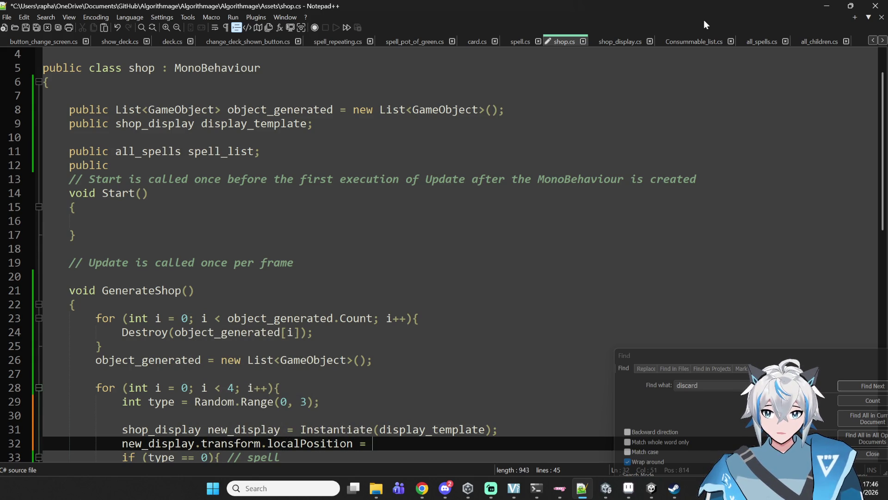
text(new )
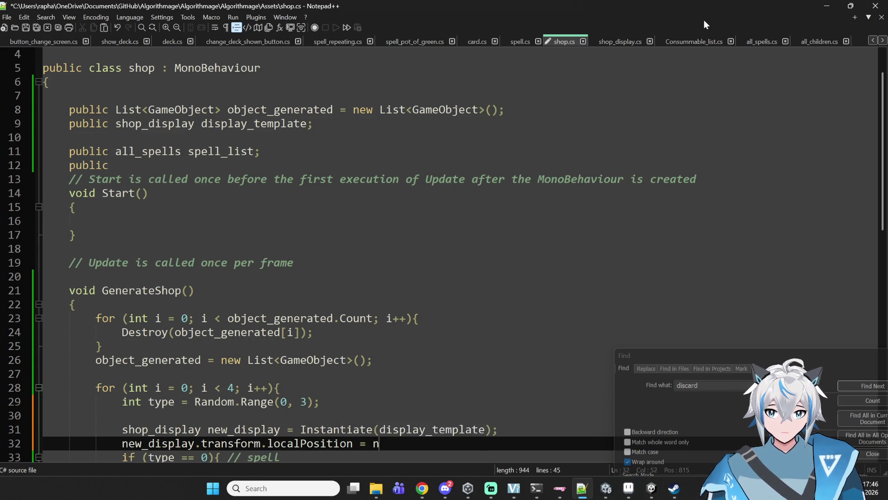
text(Vect)
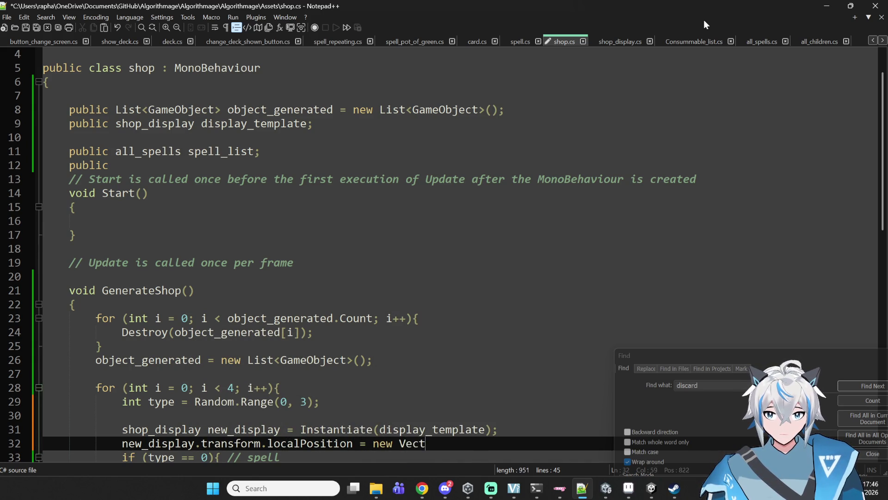
text(or3()
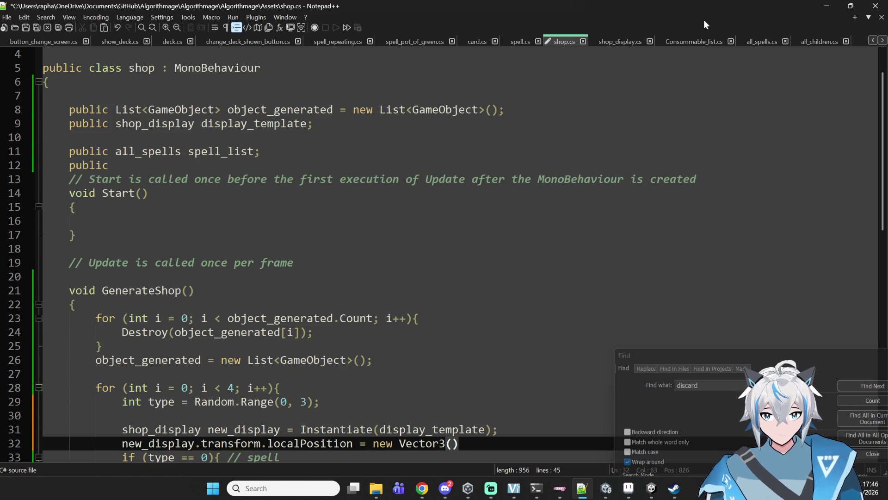
text(-0.)
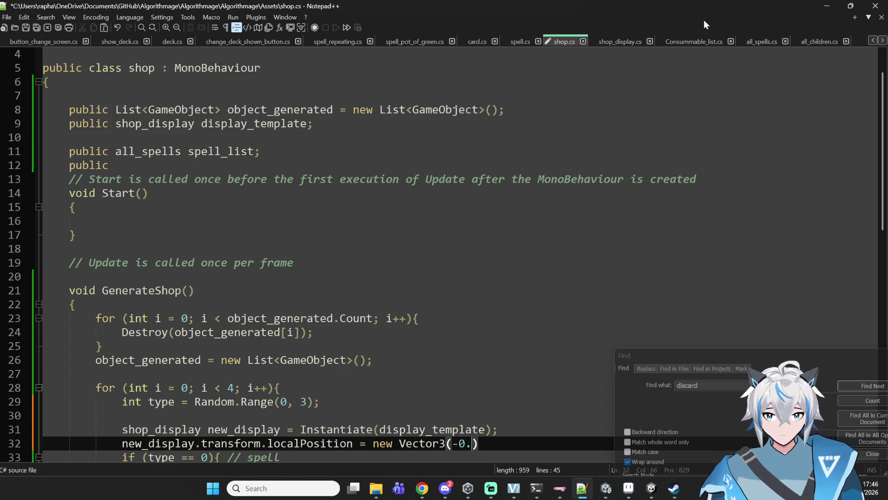
text(1f)
key(Left)
key(Left)
key(Left)
text(,,)
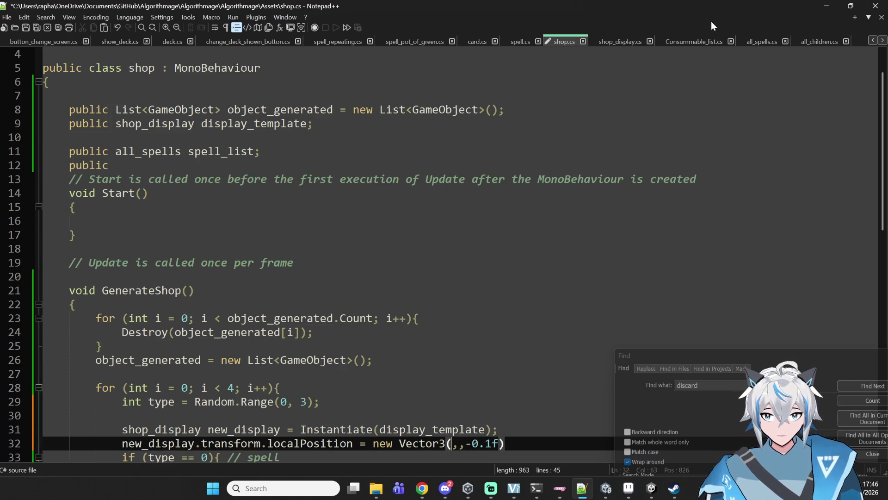
key(Right)
text(0.0f)
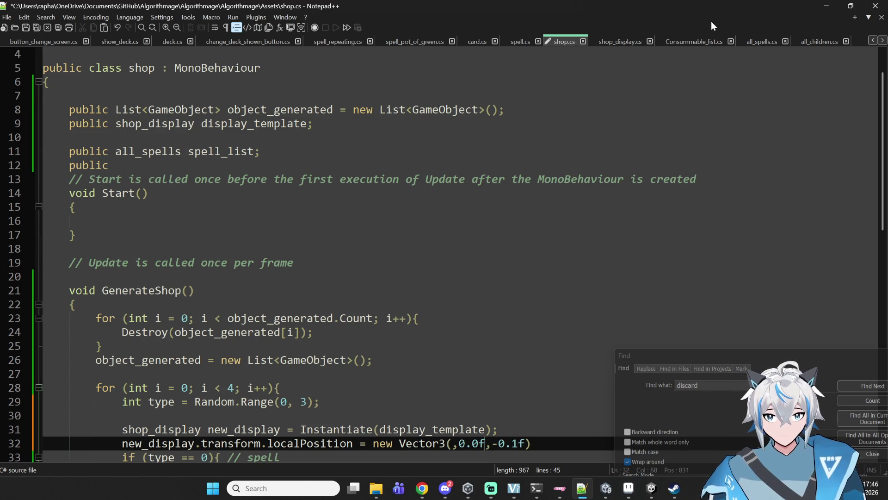
key(Left)
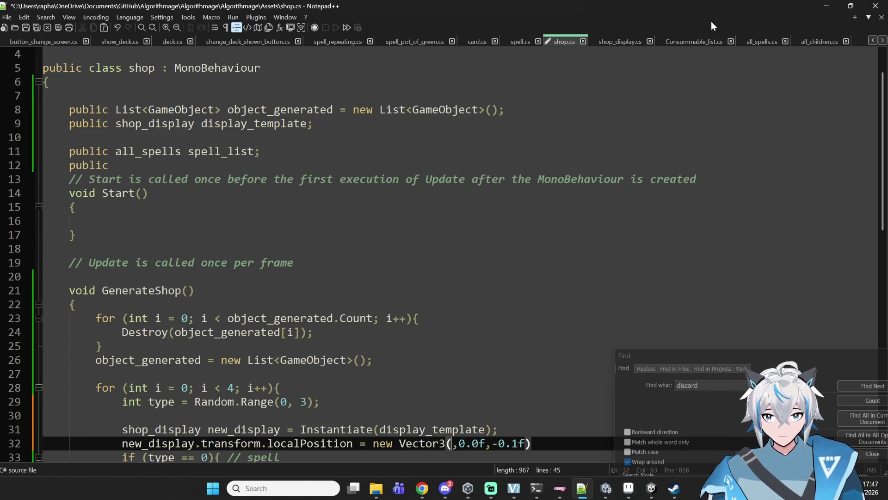
text(2.0f * )
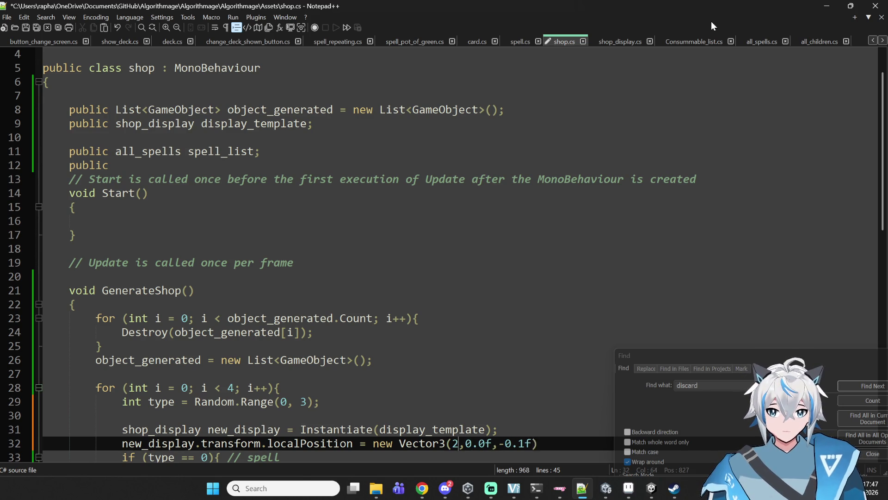
text(i)
key(Right)
scroll(391, 291, down, 5)
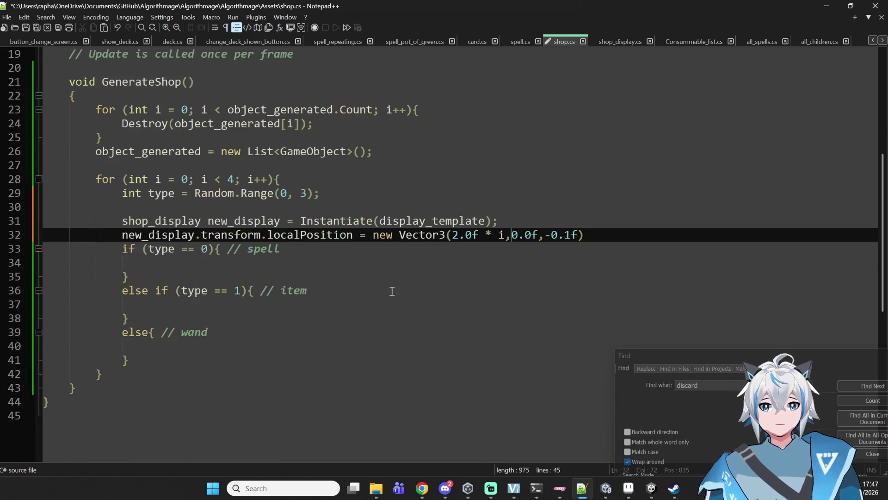
click(298, 262)
key(ctrl+s)
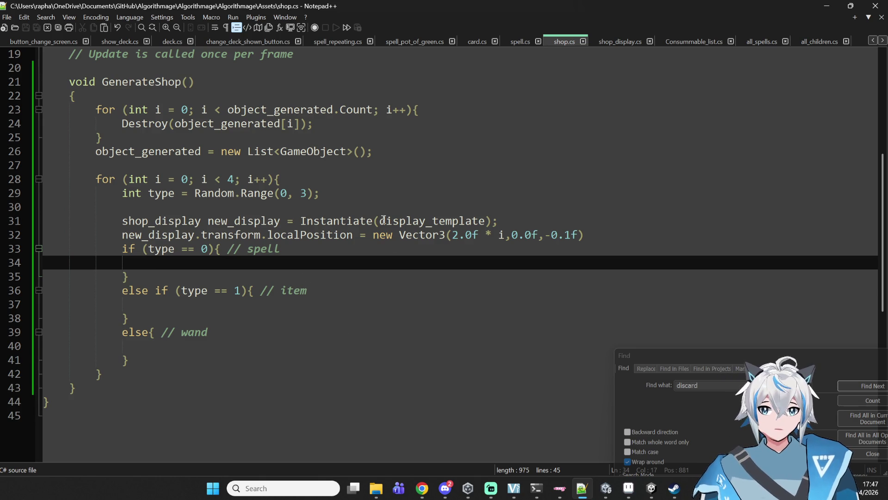
Switch to the Algorithmage Unity editor and read the CS1002 shop.cs compile error
click(651, 488)
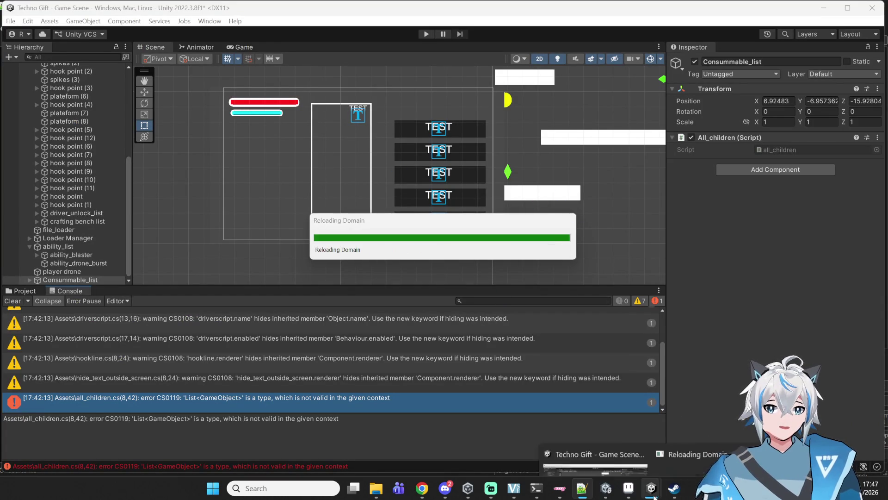
mouse_move(628, 488)
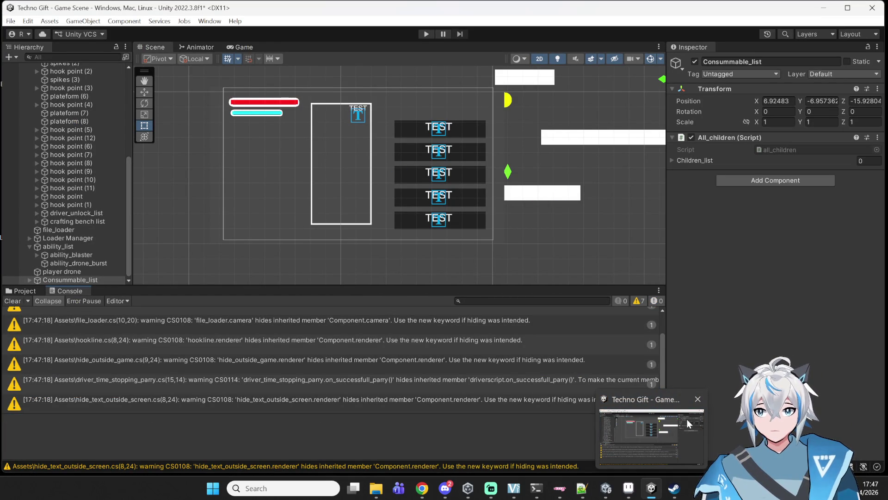
click(659, 485)
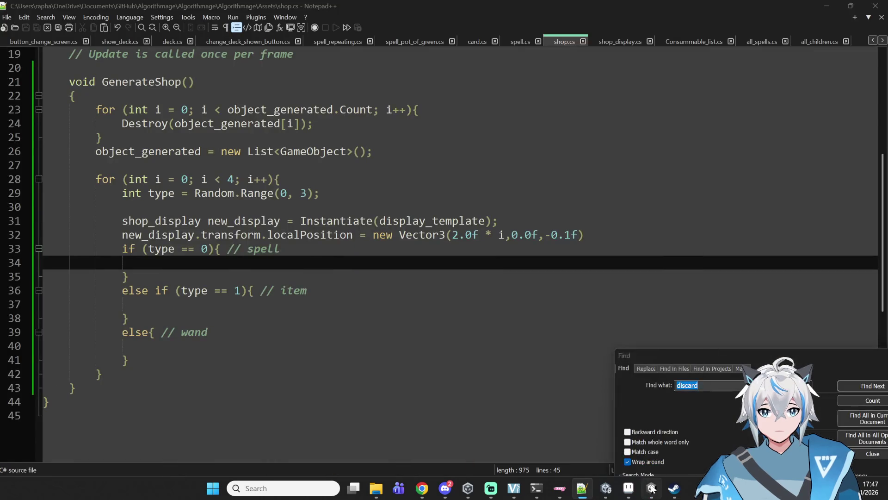
click(659, 486)
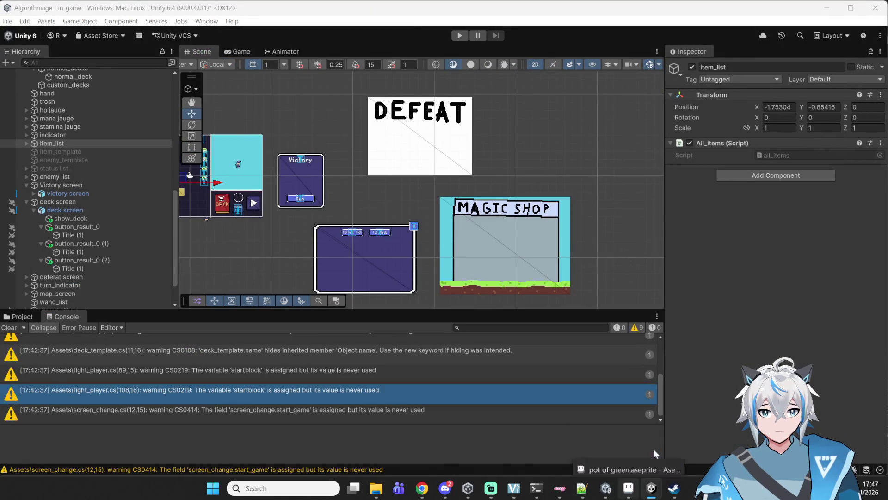
click(301, 340)
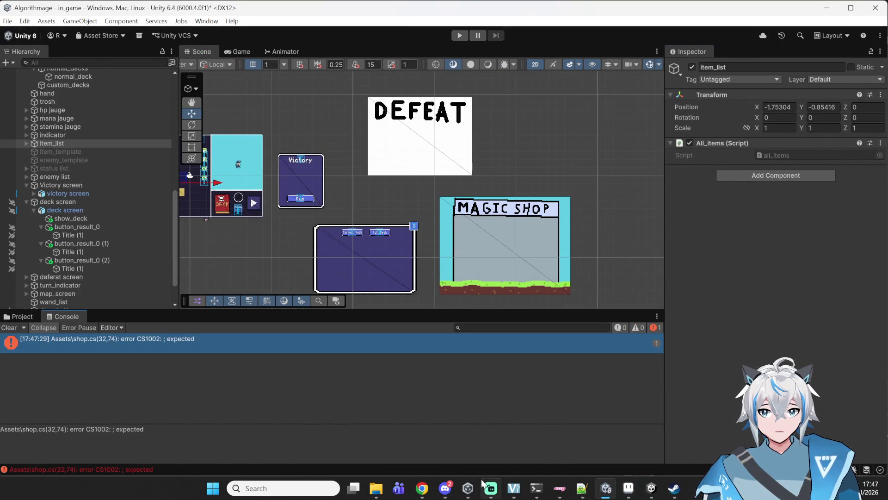
Close the Techno Gift Unity project without saving, then return to Notepad++
mouse_move(651, 488)
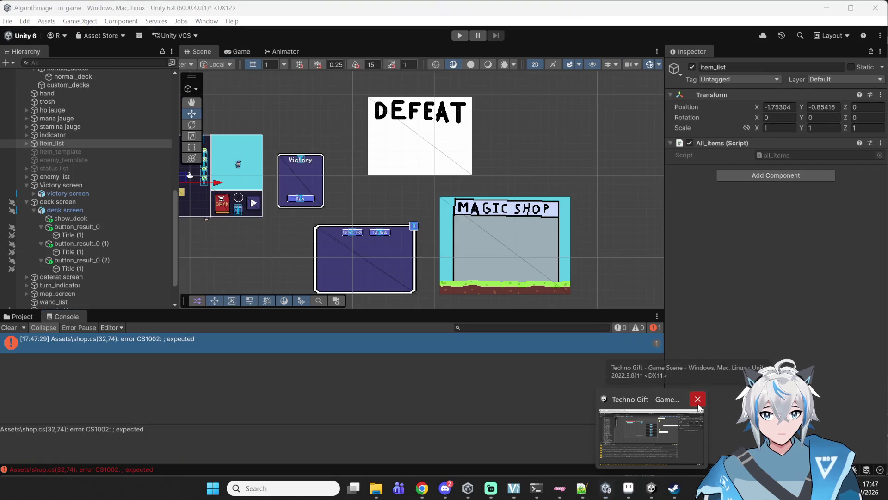
click(650, 489)
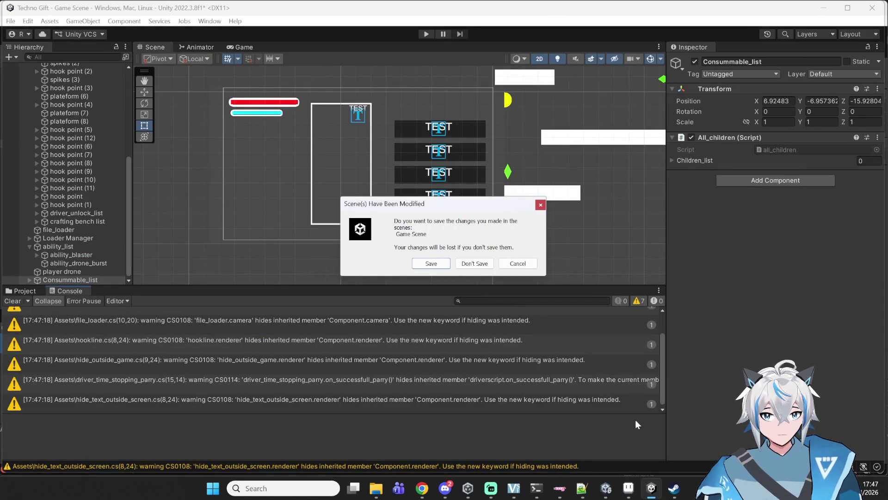
click(474, 263)
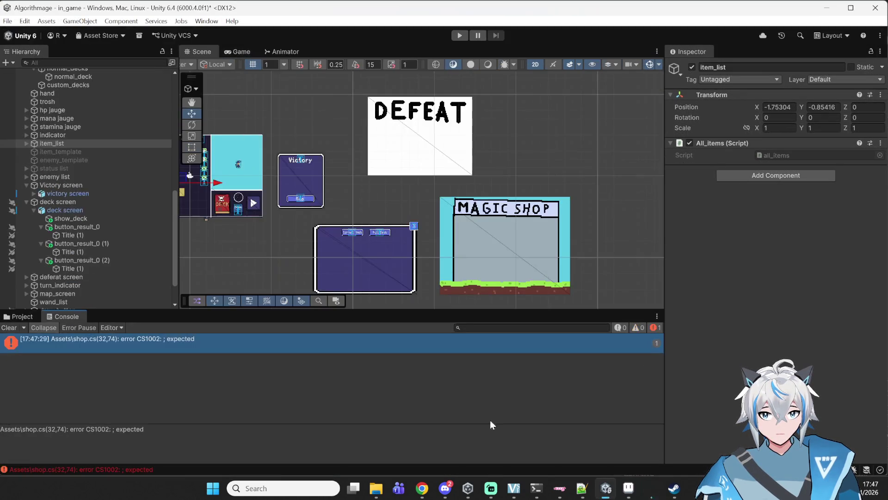
mouse_move(618, 488)
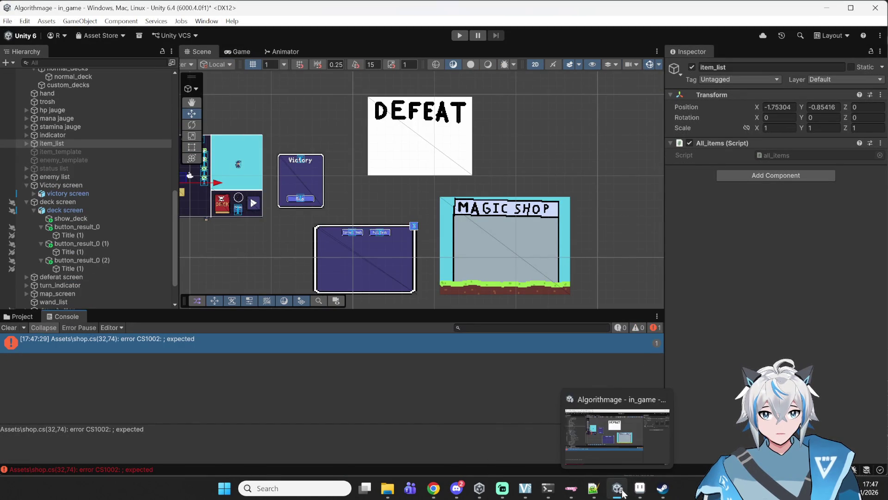
click(595, 489)
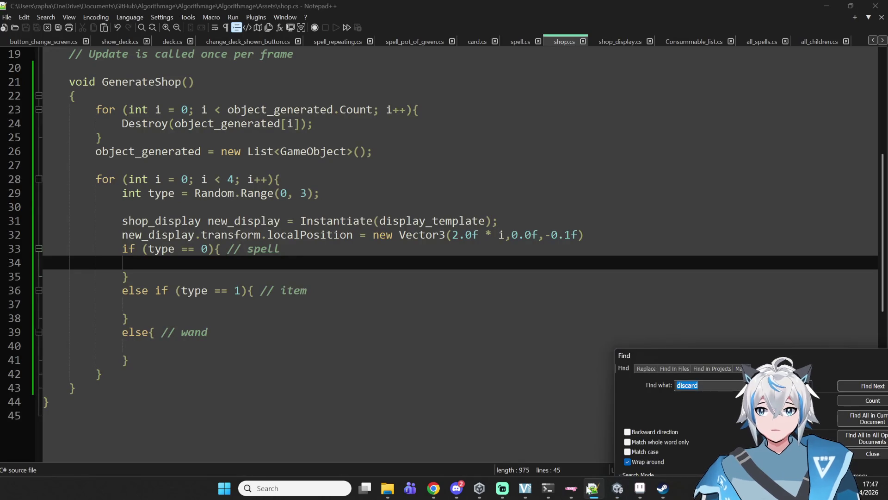
Add the missing ';' at the end of line 32, save shop.cs, and recompile in Unity
click(588, 235)
text(;)
key(ctrl+s)
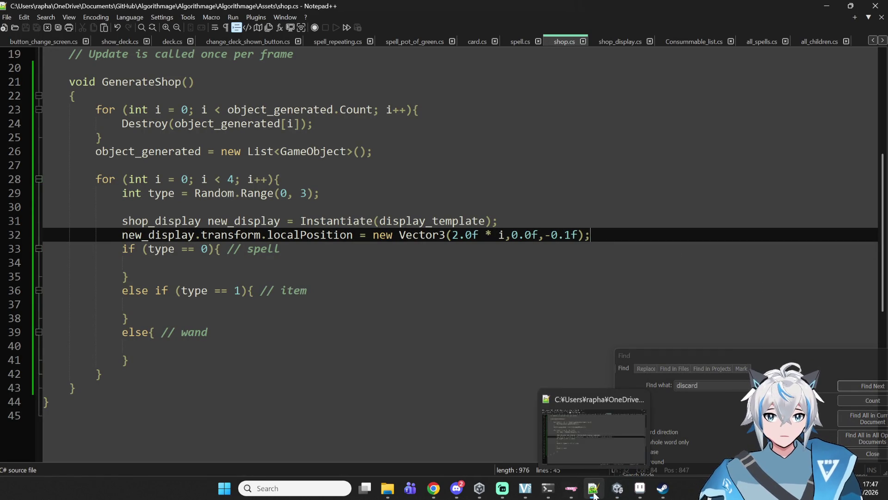
click(618, 488)
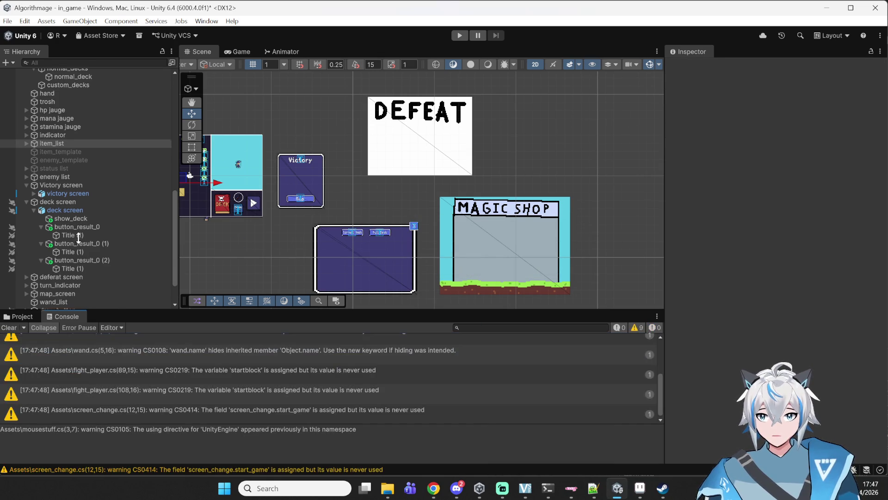
Select the Toilet text object and frame its 'BRB Toilet' text in the Scene view
scroll(83, 254, down, 2)
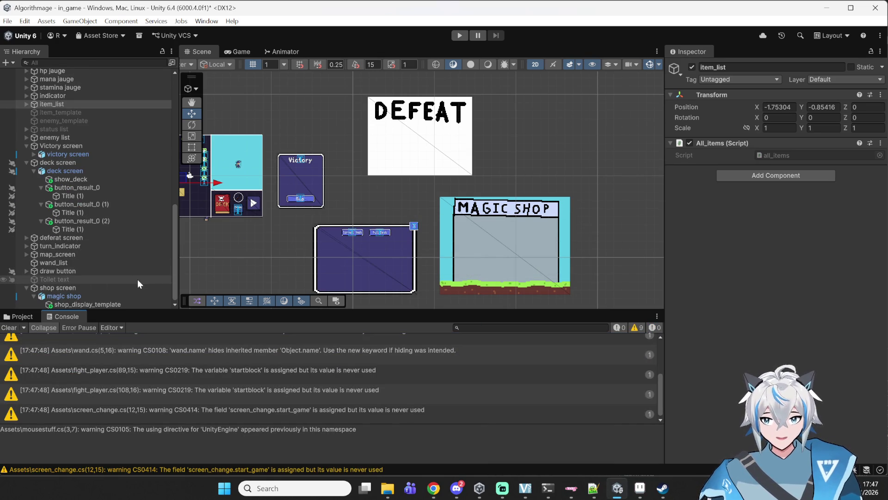
click(90, 282)
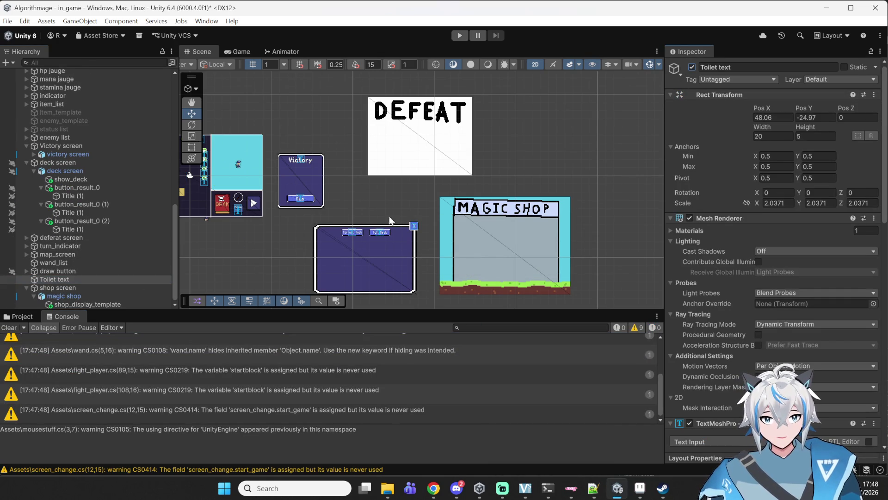
drag(389, 216, 489, 114)
key(f)
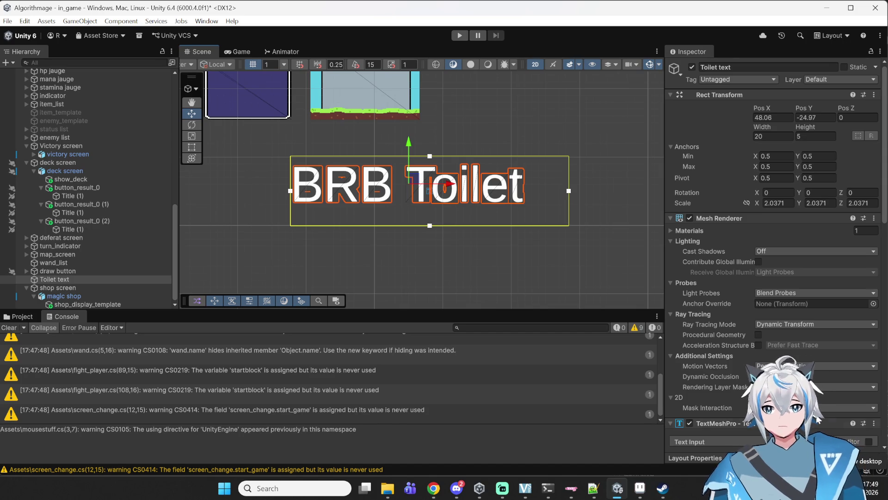
Deactivate the Toilet text object and center the Scene view on the magic shop
click(692, 67)
scroll(357, 275, down, 3)
mouse_move(367, 236)
mouse_down()
mouse_move(504, 215)
mouse_move(421, 235)
mouse_up()
click(505, 215)
scroll(482, 221, up, 5)
scroll(478, 229, up, 2)
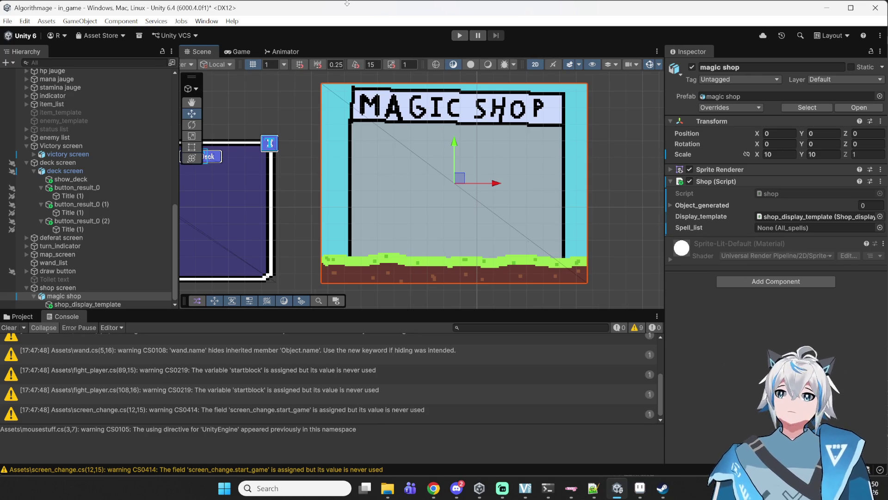
scroll(370, 167, down, 5)
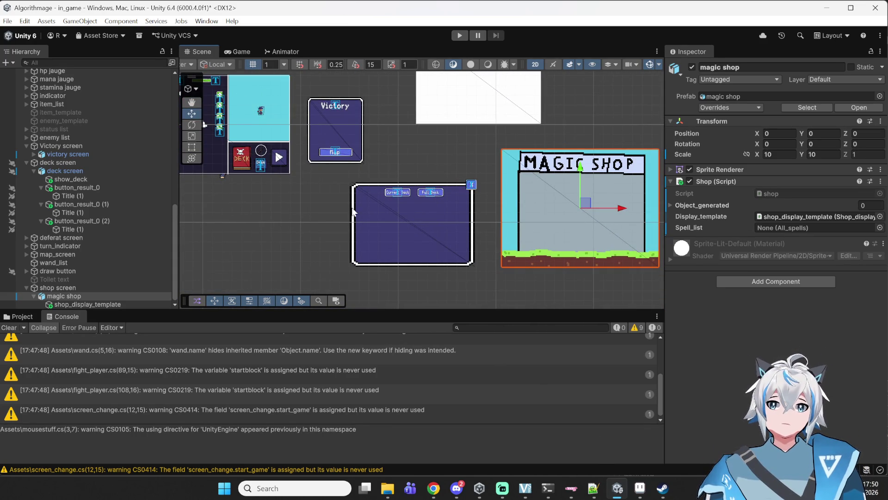
scroll(443, 229, up, 4)
drag(434, 245, 353, 273)
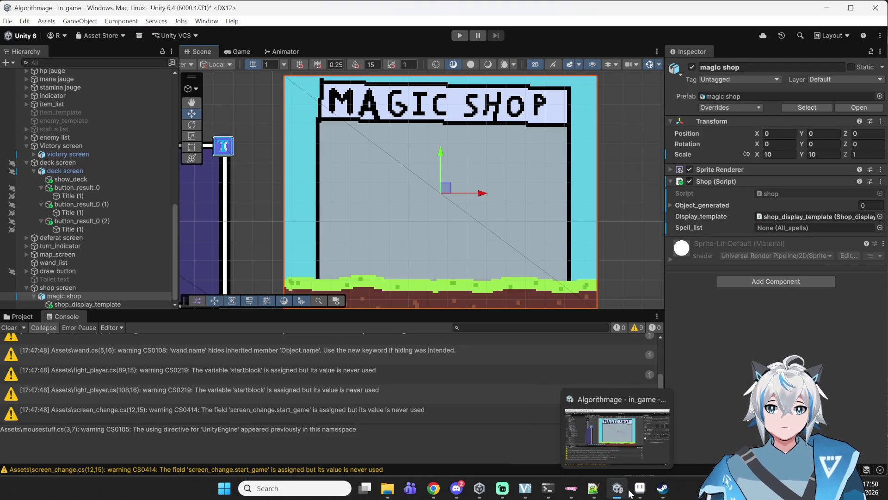
Bring Aseprite to the front with the 'pot of green' sprite
click(640, 488)
scroll(481, 199, down, 4)
scroll(481, 200, up, 2)
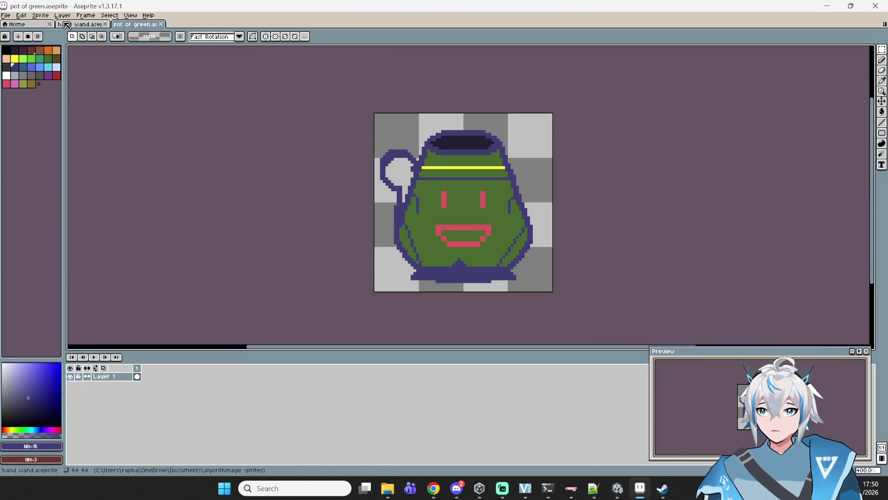
Create a sprite with File > New, then close it because it came out 128×64
click(6, 15)
click(12, 22)
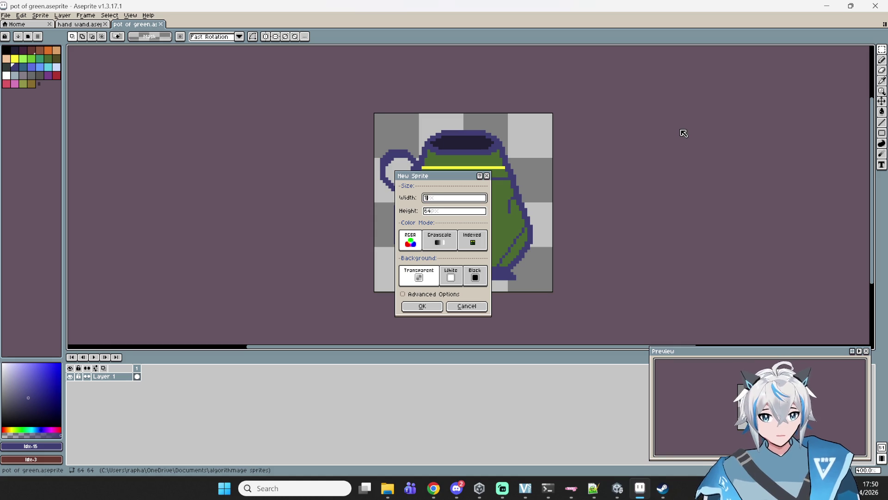
click(422, 306)
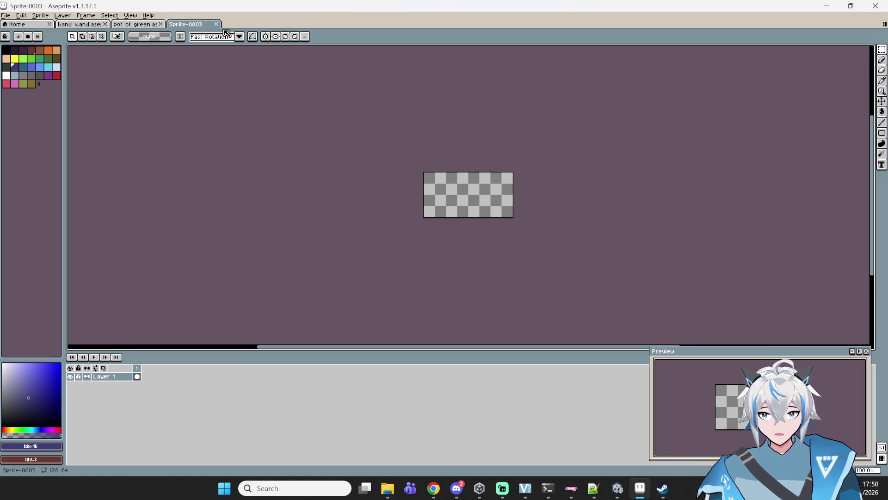
click(216, 24)
Create a new transparent sprite 64 pixels wide and 128 pixels tall
click(12, 17)
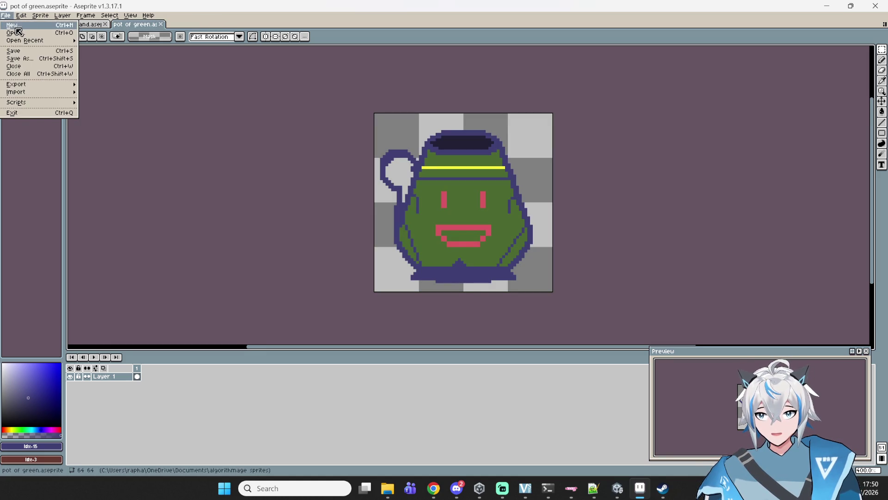
click(19, 24)
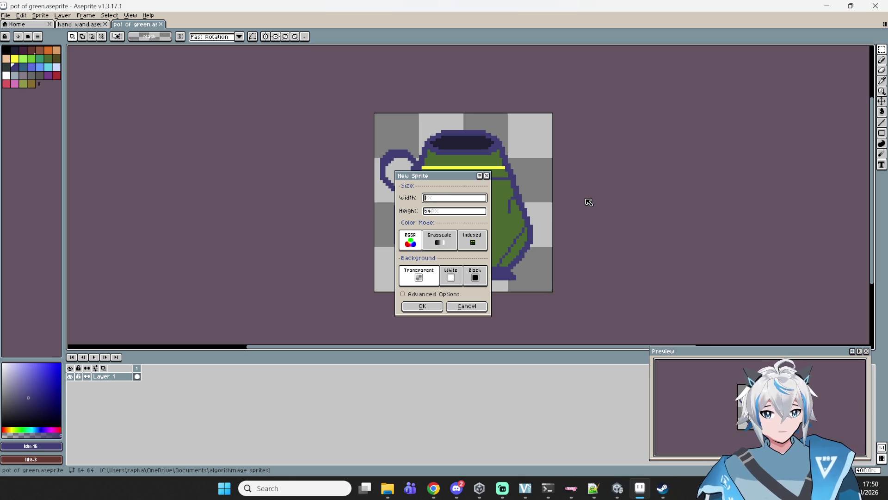
click(457, 212)
key(Return)
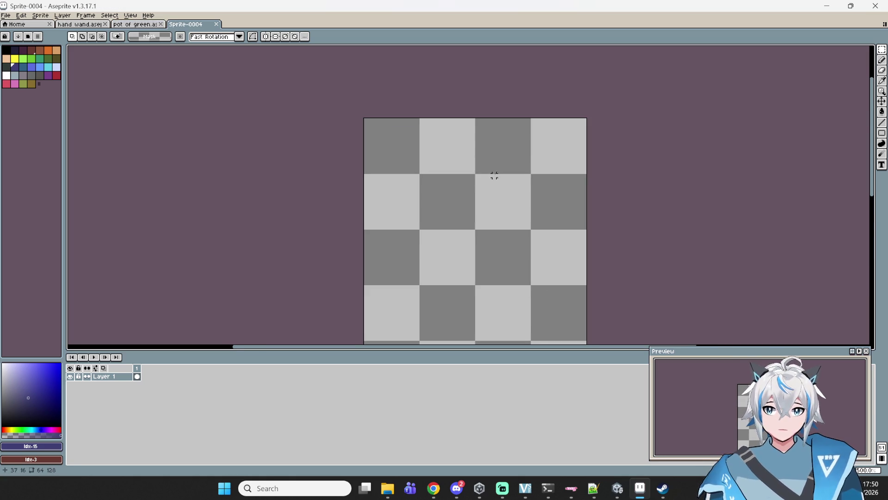
Center the blank canvas and pick black with the Pencil at brush size 2
drag(494, 176, 488, 60)
scroll(501, 123, down, 1)
mouse_move(515, 190)
mouse_down()
mouse_move(475, 168)
mouse_move(468, 177)
mouse_up()
scroll(467, 177, down, 1)
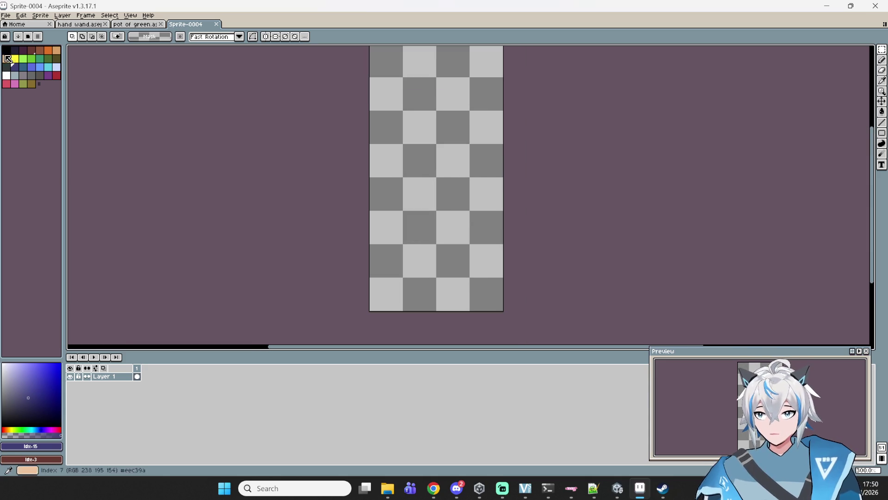
click(6, 49)
drag(414, 109, 400, 129)
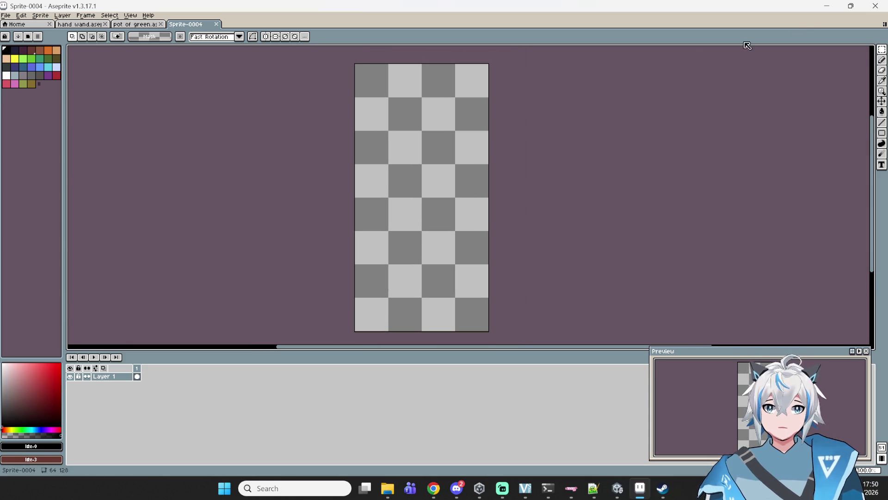
key(b)
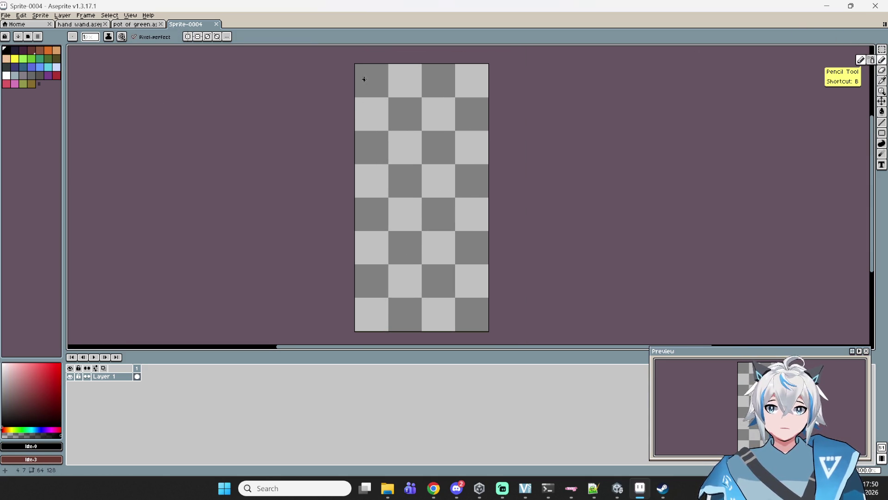
key(plus)
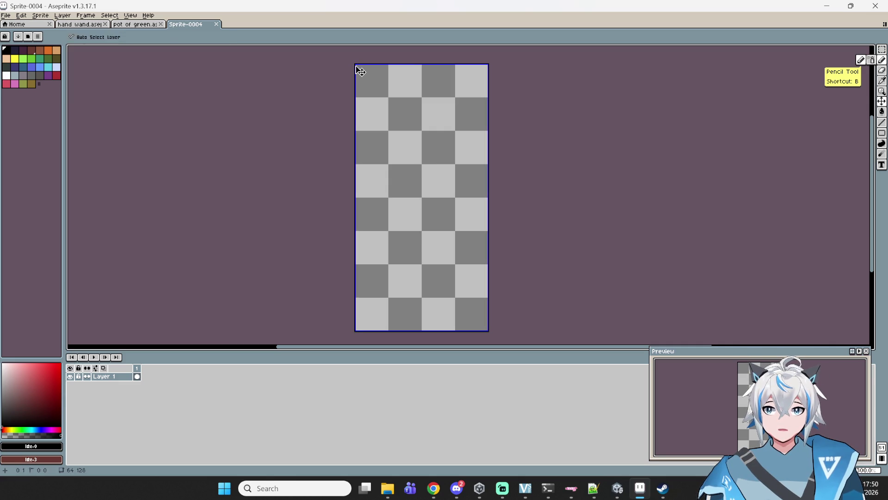
Draw thick black lines along the left, right and top edges of the canvas
mouse_move(356, 70)
mouse_down()
mouse_move(352, 331)
mouse_move(413, 316)
mouse_move(486, 329)
mouse_up()
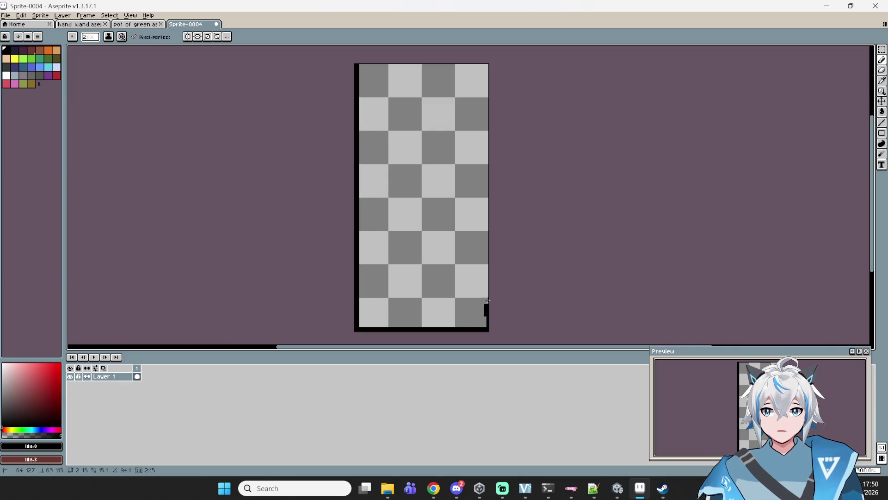
drag(487, 67, 489, 327)
mouse_move(361, 66)
mouse_down()
mouse_move(484, 76)
mouse_move(487, 65)
mouse_up()
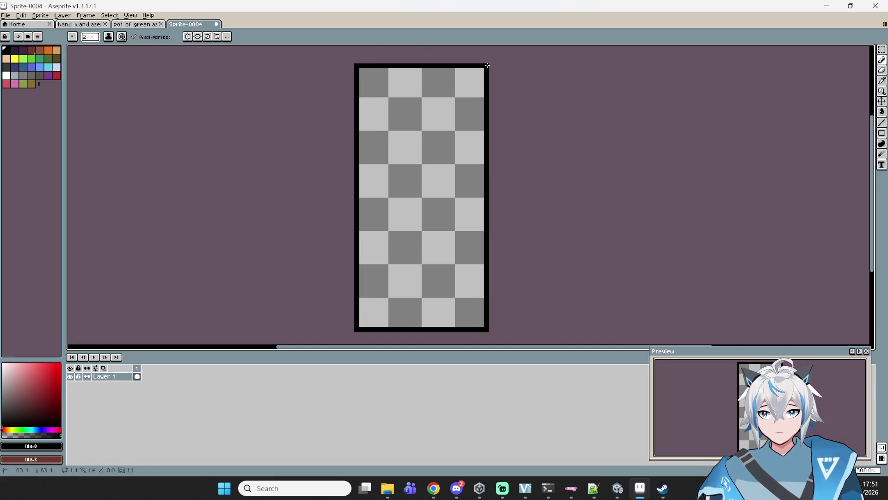
click(40, 49)
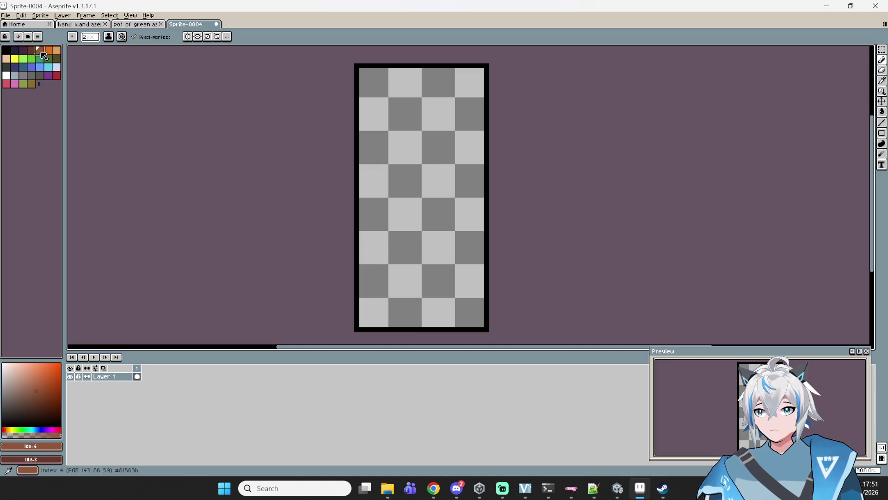
click(881, 122)
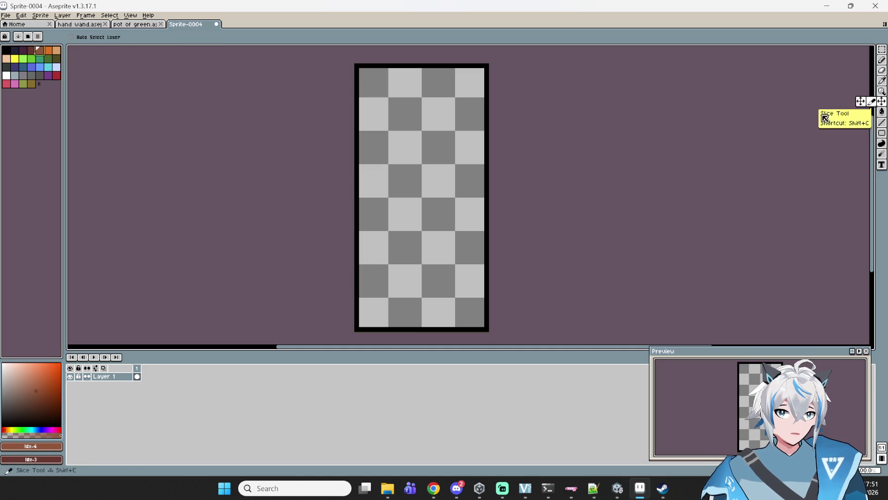
Fill the door interior with a dark red-brown using the Paint Bucket
click(881, 112)
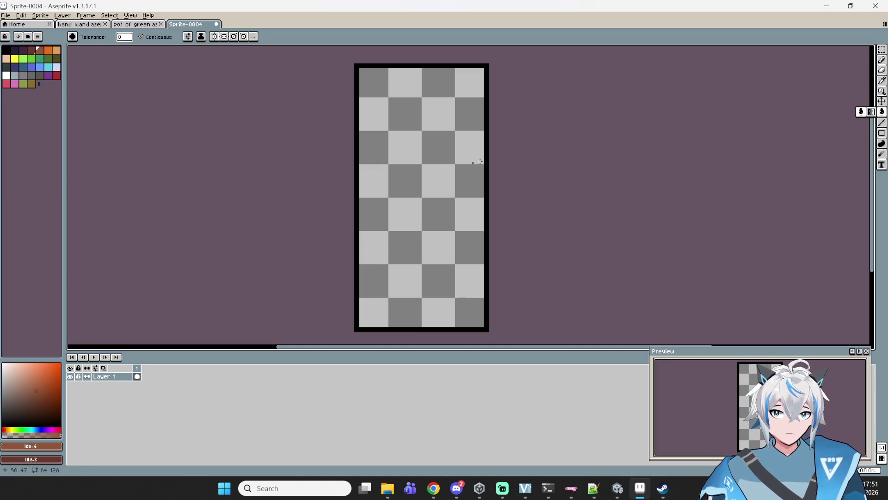
click(414, 239)
click(32, 50)
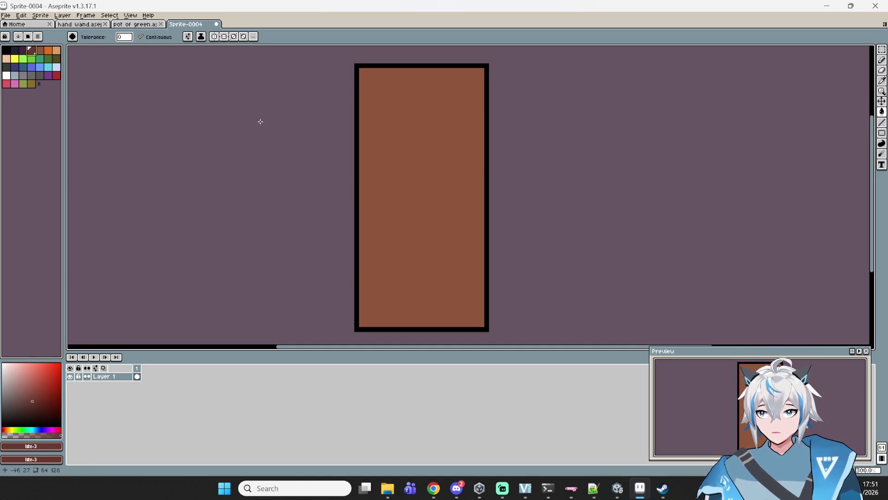
click(397, 198)
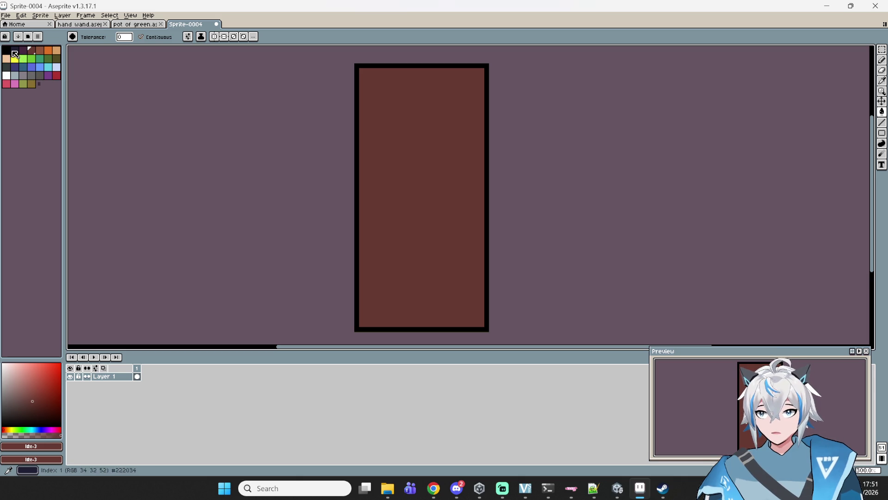
Switch to a black Pencil and enable both vertical and horizontal symmetry
click(6, 50)
click(881, 60)
click(381, 114)
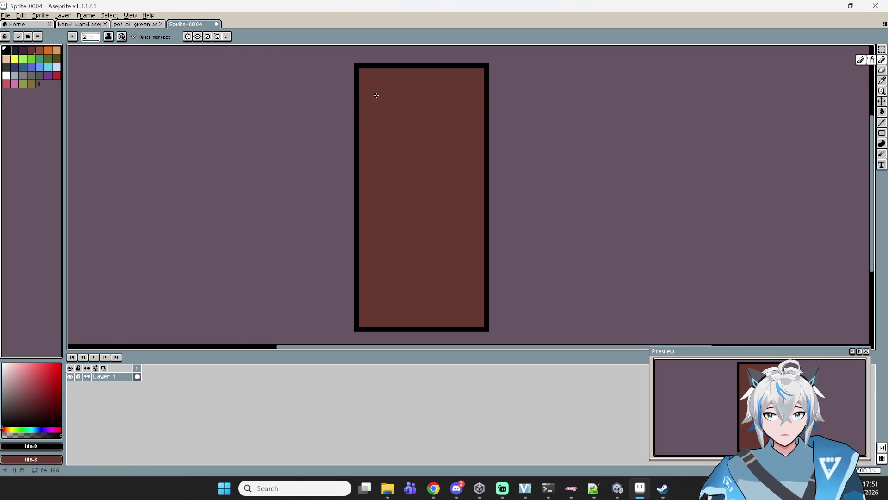
click(187, 36)
click(198, 36)
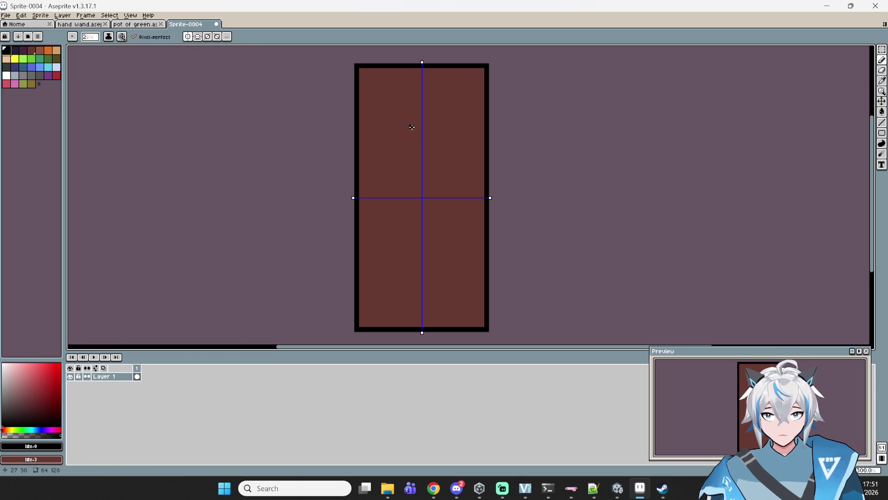
Draw the four mirrored black rectangular panels on the door
click(369, 94)
drag(369, 96, 372, 162)
key(ctrl+z)
shift+click(369, 161)
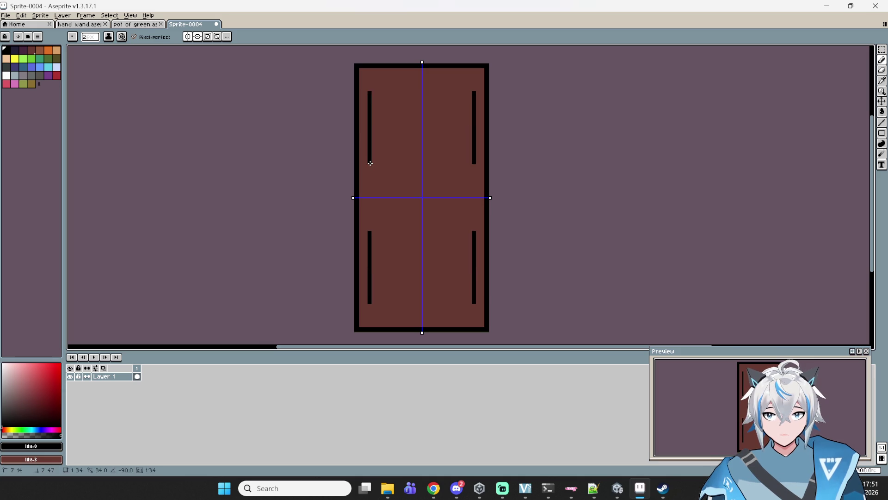
shift+click(405, 163)
shift+click(404, 94)
shift+click(372, 93)
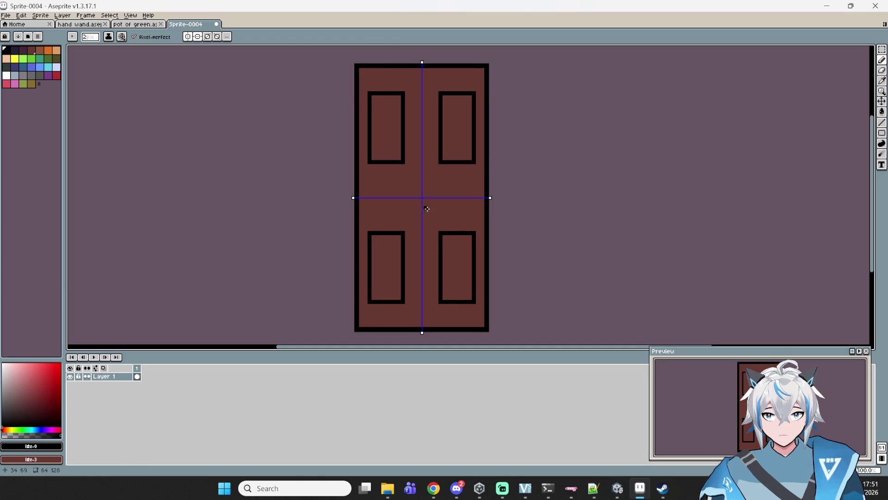
scroll(428, 210, down, 3)
scroll(459, 255, up, 3)
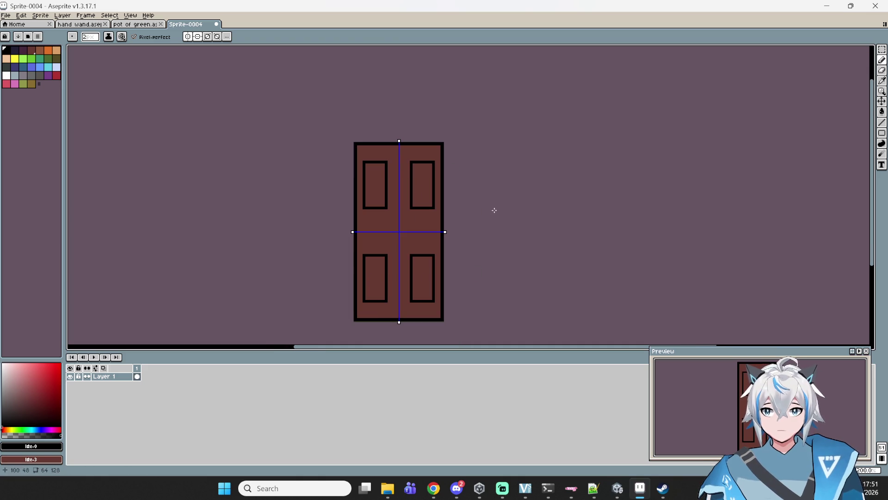
Turn off both symmetry modes and undo a stray doorknob stroke
click(198, 37)
click(197, 37)
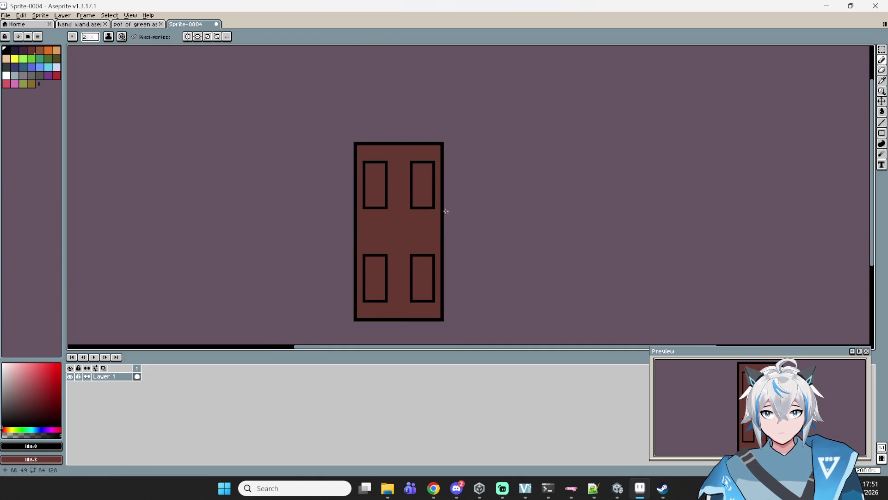
scroll(393, 254, up, 7)
mouse_move(418, 217)
mouse_down()
mouse_move(367, 204)
mouse_move(350, 266)
mouse_move(431, 272)
mouse_move(423, 218)
mouse_up()
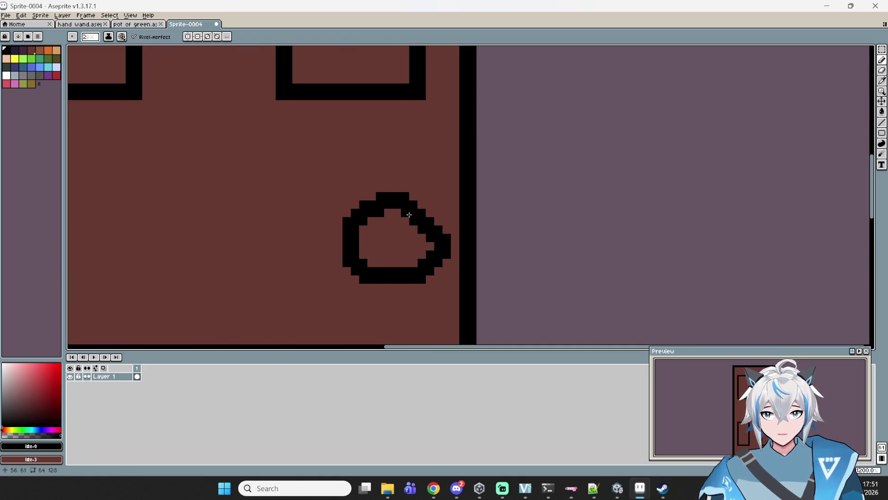
key(ctrl+z)
scroll(407, 225, up, 10)
scroll(394, 232, down, 2)
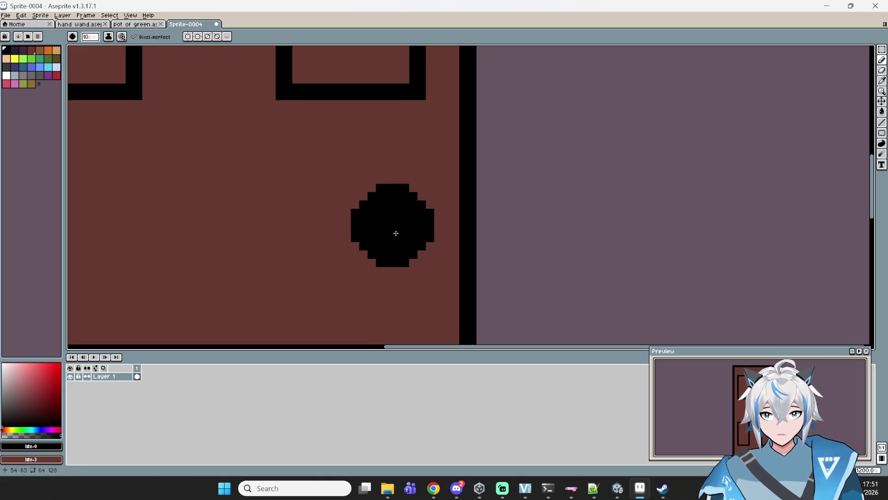
Paint the doorknob yellow, then start saving the sprite with Ctrl+S
click(399, 236)
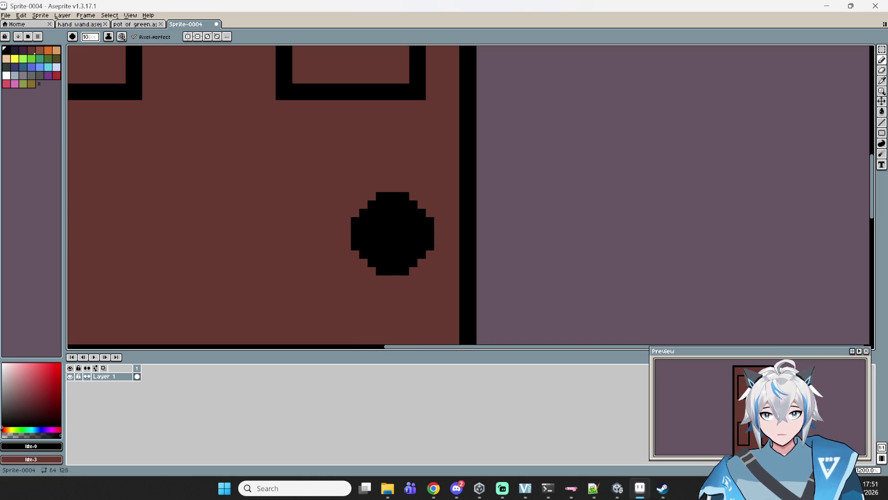
click(14, 58)
scroll(395, 235, down, 2)
click(395, 235)
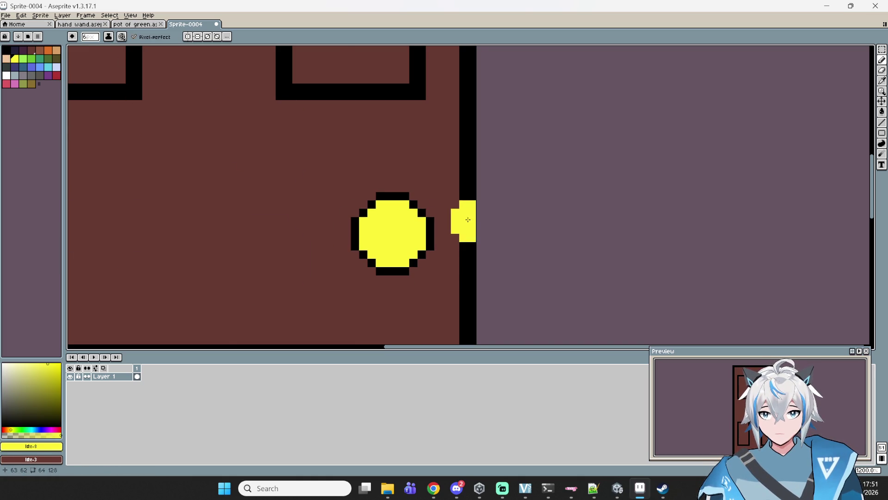
scroll(464, 214, down, 6)
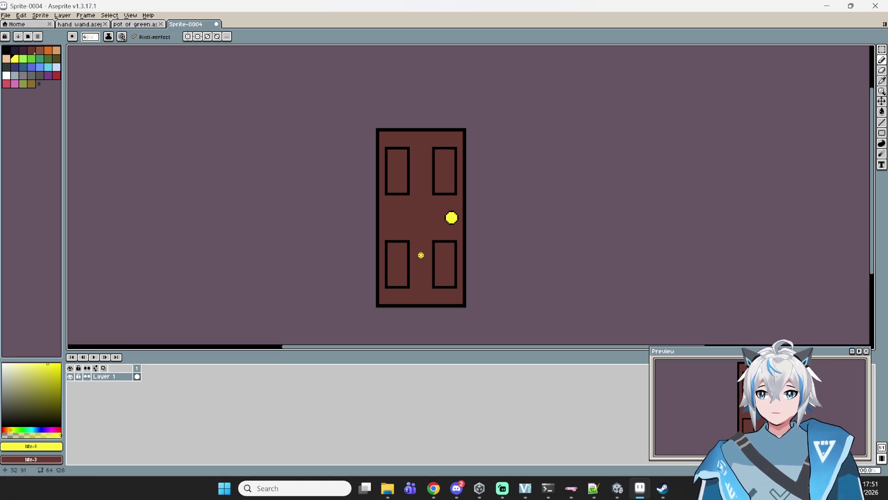
key(ctrl+s)
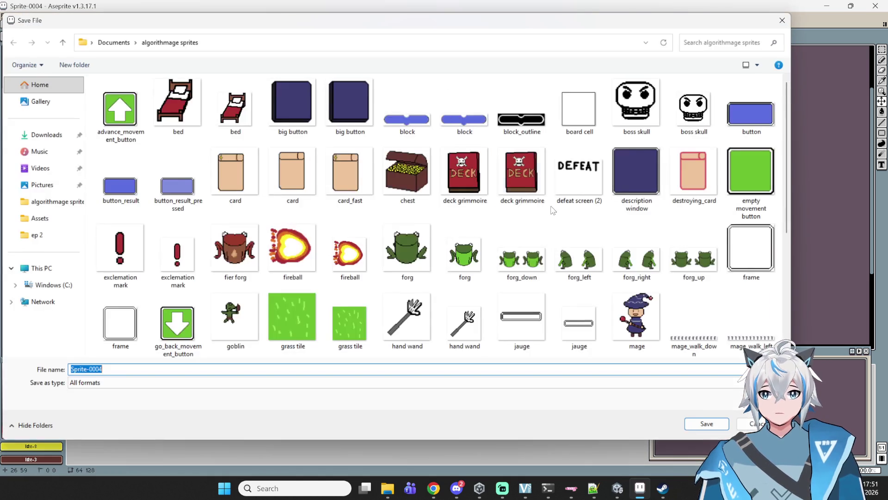
Save the sprite as 'door closed.aseprite' in the sprites folder
click(723, 45)
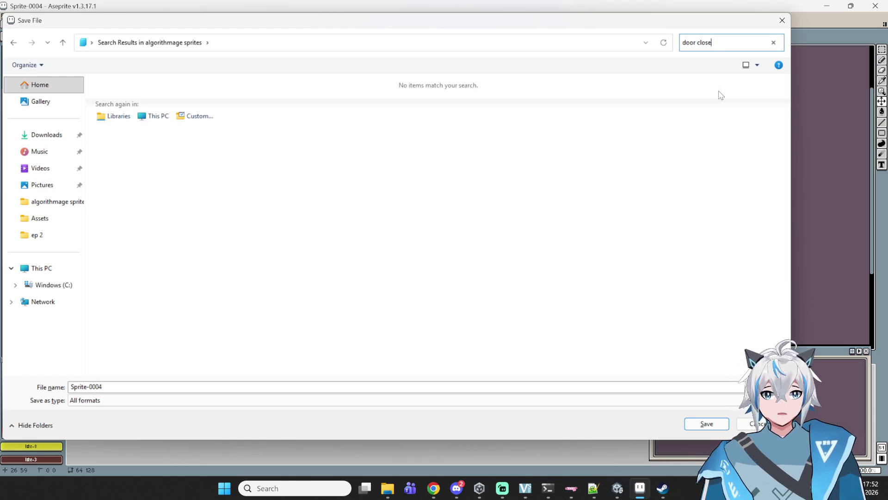
key(BackSpace)
key(BackSpace)
key(BackSpace)
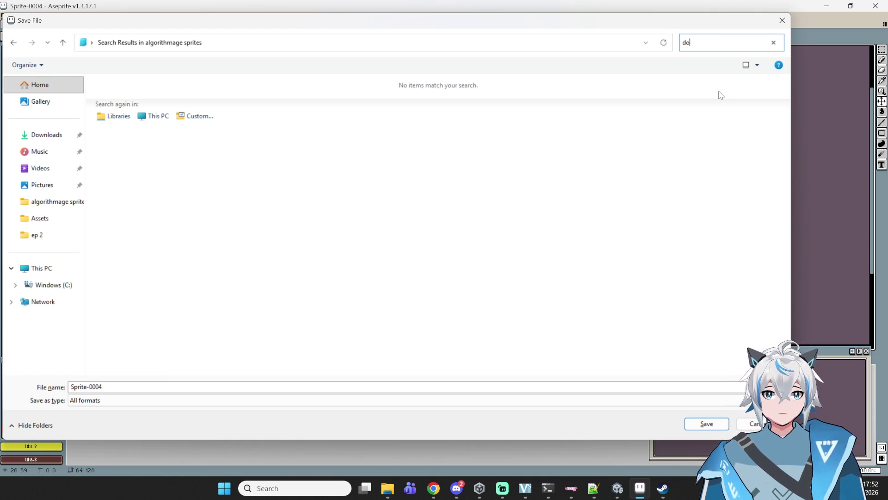
click(88, 386)
text(door closed)
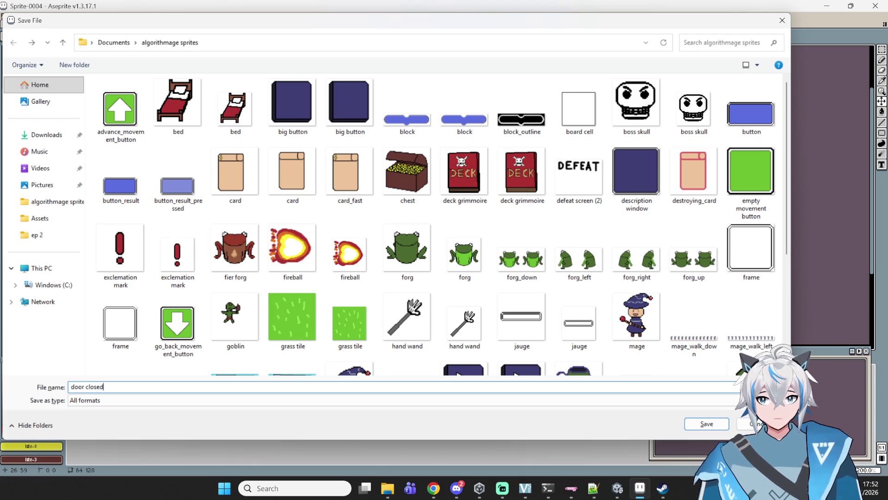
key(Return)
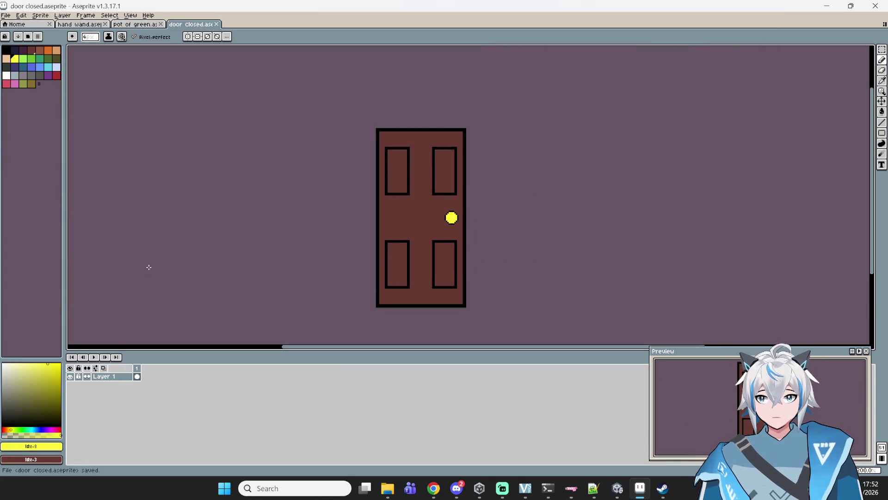
Export a copy of the door sprite via File > Export As
click(5, 15)
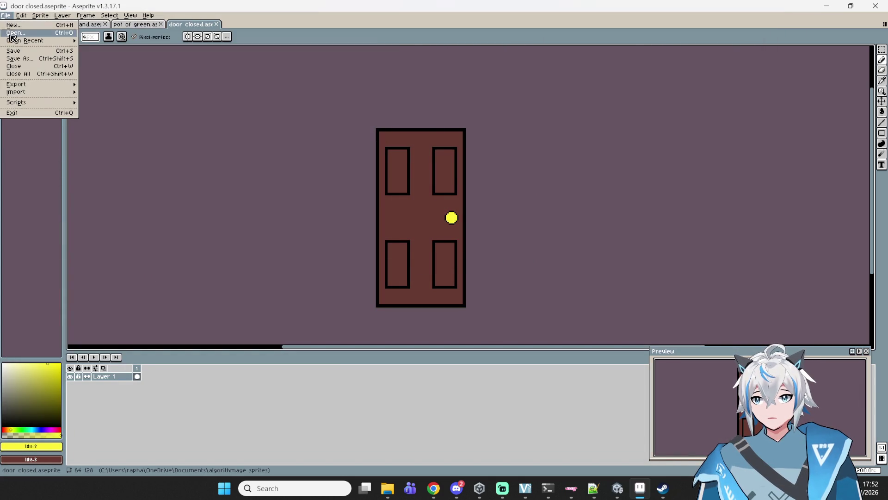
mouse_move(35, 87)
click(102, 84)
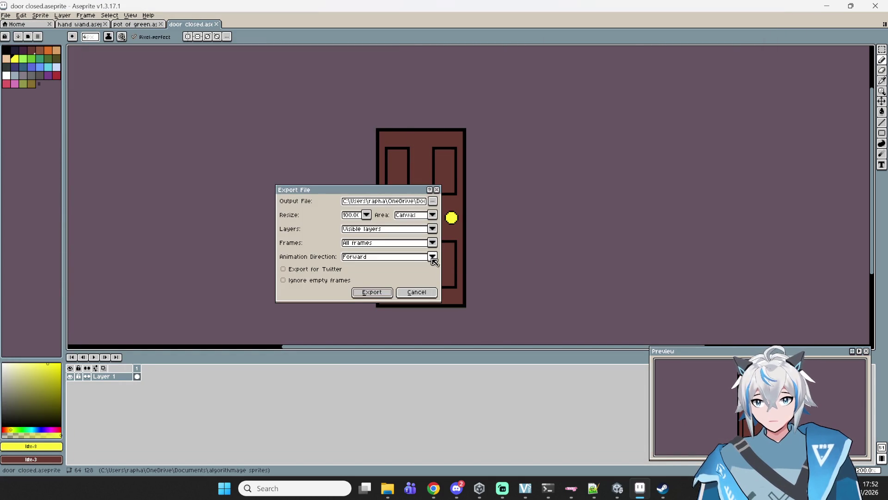
click(372, 294)
scroll(417, 248, up, 1)
scroll(377, 248, down, 1)
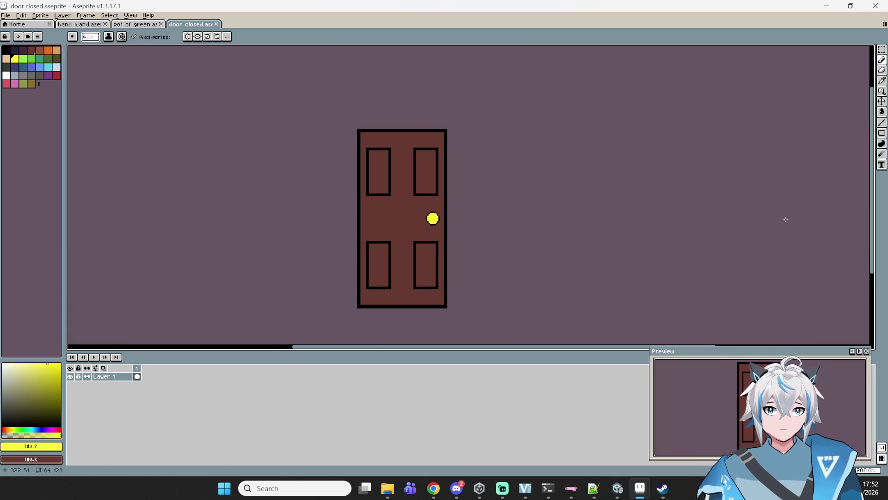
click(883, 51)
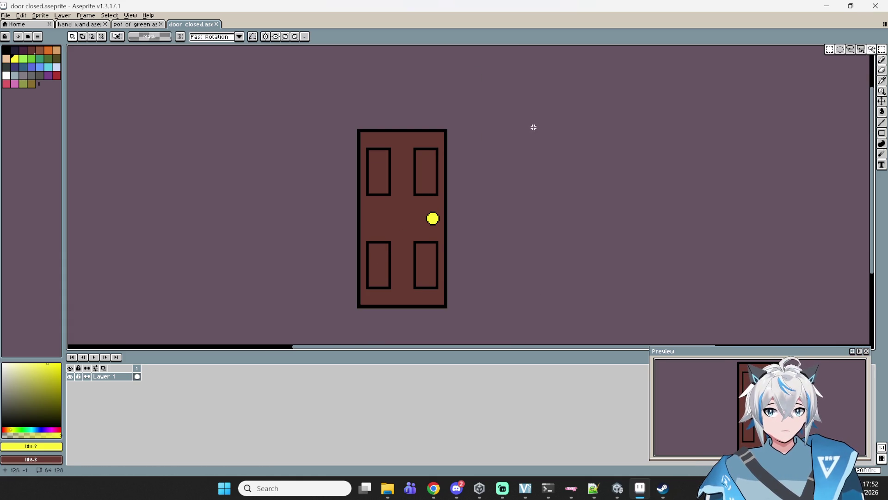
Marquee-select the door body and try moving the selected pixels, then commit
mouse_move(444, 134)
mouse_down()
mouse_move(380, 175)
mouse_move(354, 260)
mouse_move(370, 285)
mouse_move(361, 306)
mouse_up()
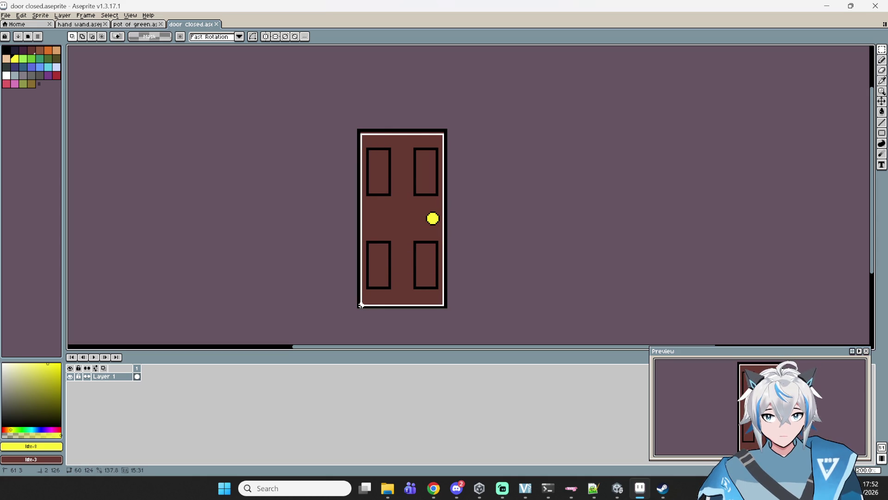
scroll(413, 238, up, 8)
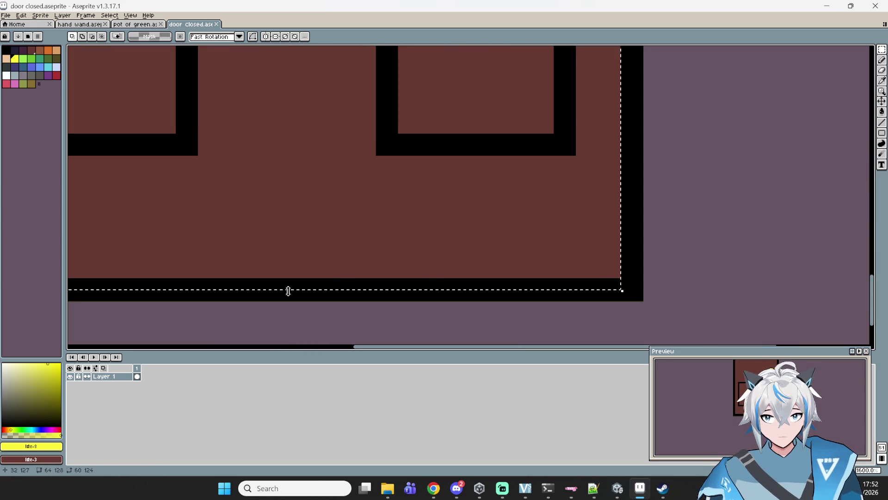
click(287, 287)
drag(293, 290, 291, 285)
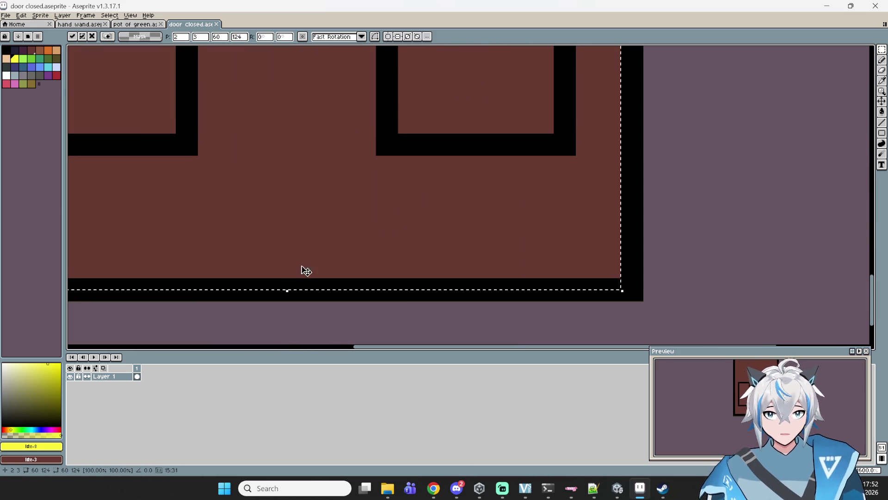
click(763, 303)
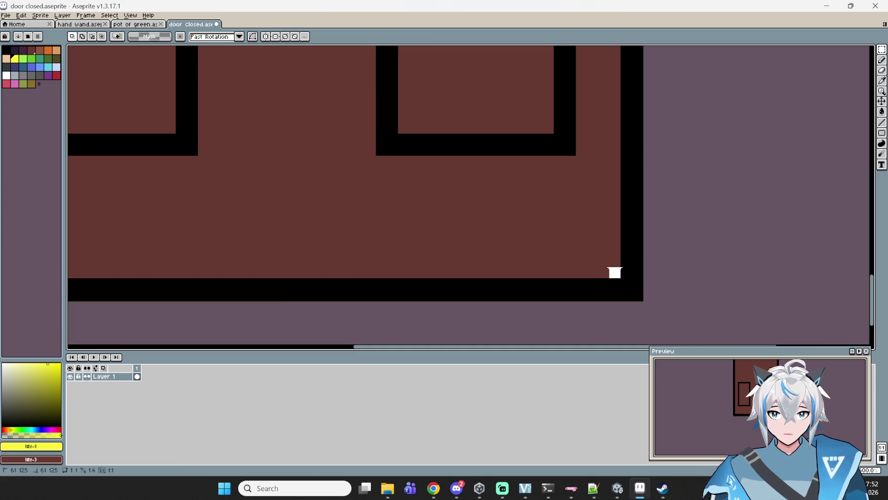
Undo a stretched selection, then shift the door content and nudge it down one pixel
scroll(230, 54, up, 3)
scroll(229, 54, down, 5)
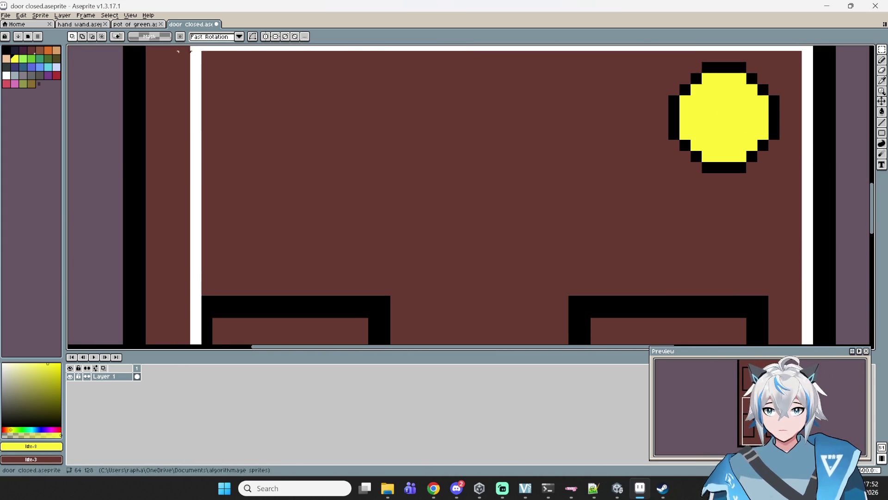
scroll(213, 47, up, 3)
scroll(214, 47, down, 6)
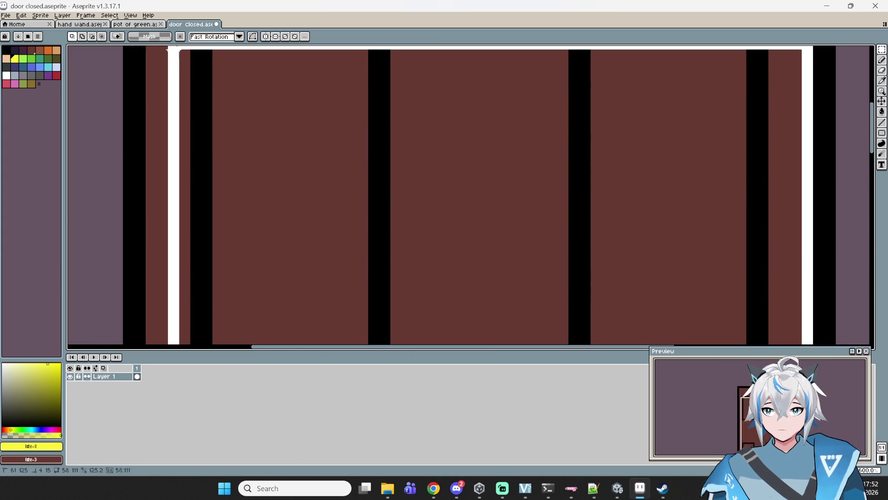
mouse_move(214, 47)
mouse_down()
mouse_move(248, 166)
mouse_move(181, 184)
mouse_move(138, 246)
mouse_move(145, 216)
mouse_up()
key(ctrl+z)
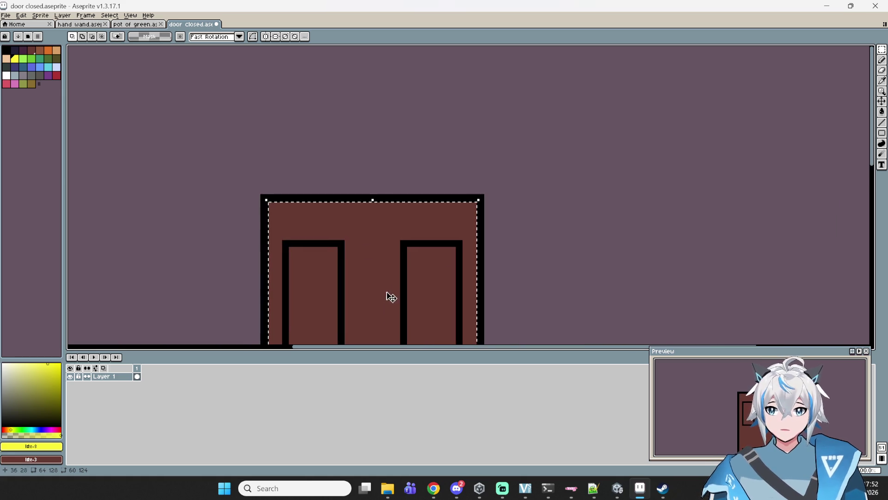
scroll(389, 295, down, 4)
mouse_move(430, 138)
mouse_down()
mouse_move(416, 138)
mouse_move(430, 139)
mouse_move(441, 154)
mouse_up()
key(Down)
scroll(423, 139, down, 5)
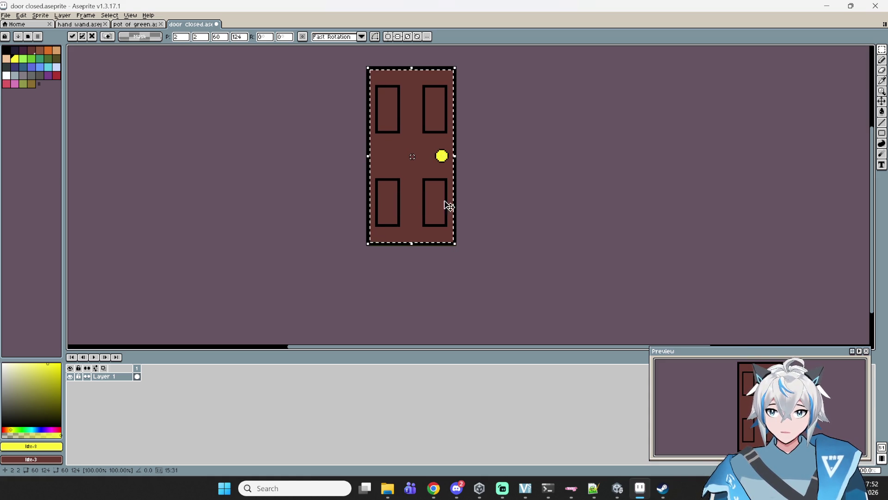
scroll(456, 244, up, 2)
Undo the door's rotation and stretch, then tilt it slightly and move it up
mouse_move(456, 244)
mouse_down()
mouse_move(616, 301)
mouse_move(620, 288)
mouse_move(601, 257)
mouse_move(620, 254)
mouse_move(617, 212)
mouse_move(585, 229)
mouse_move(373, 226)
mouse_move(561, 264)
mouse_move(694, 252)
mouse_move(612, 346)
mouse_move(513, 345)
mouse_move(537, 313)
mouse_move(540, 321)
mouse_move(559, 316)
mouse_up()
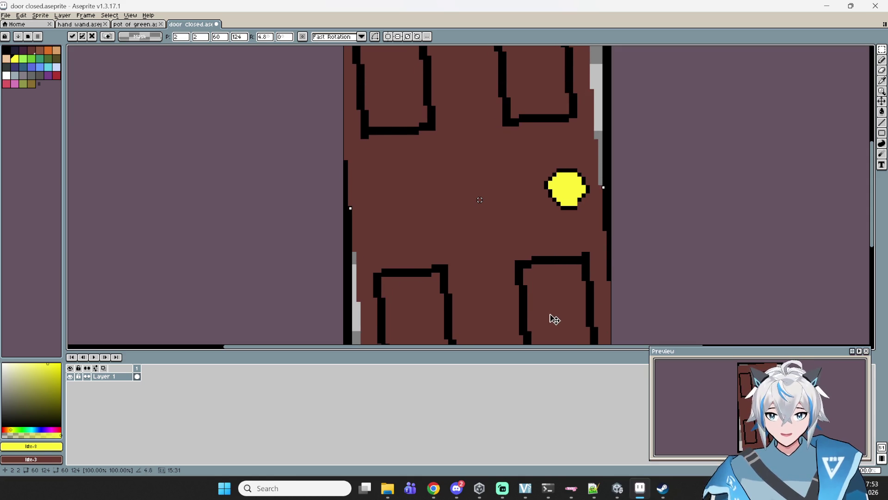
key(Escape)
key(ctrl+z)
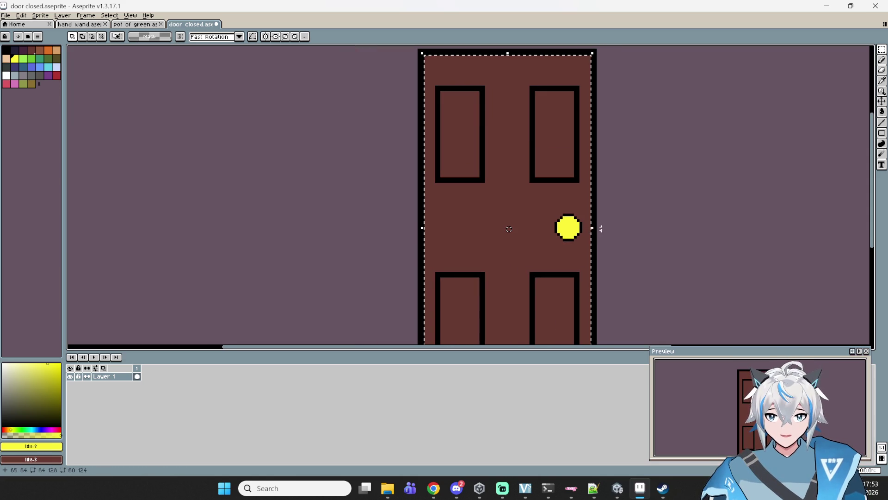
mouse_move(597, 231)
mouse_down()
mouse_move(607, 227)
mouse_move(583, 192)
mouse_move(601, 249)
mouse_up()
scroll(587, 196, down, 3)
scroll(600, 248, up, 2)
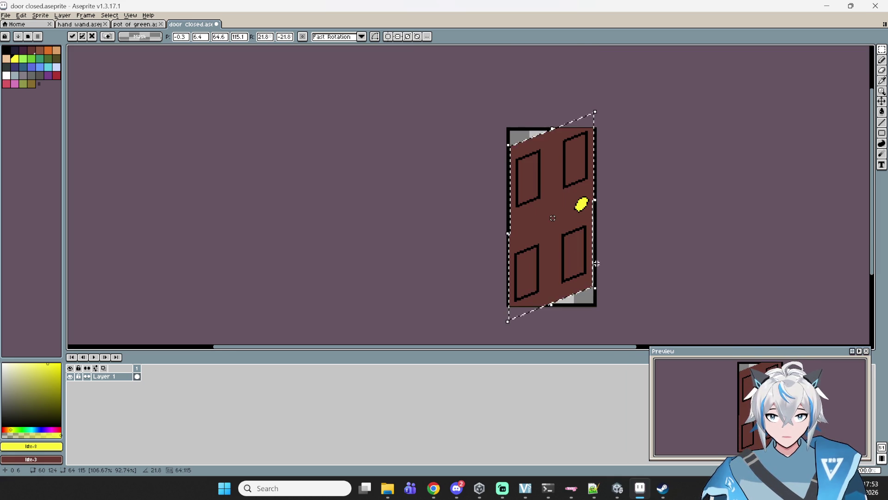
mouse_move(553, 222)
mouse_down()
mouse_move(546, 228)
mouse_move(548, 217)
mouse_up()
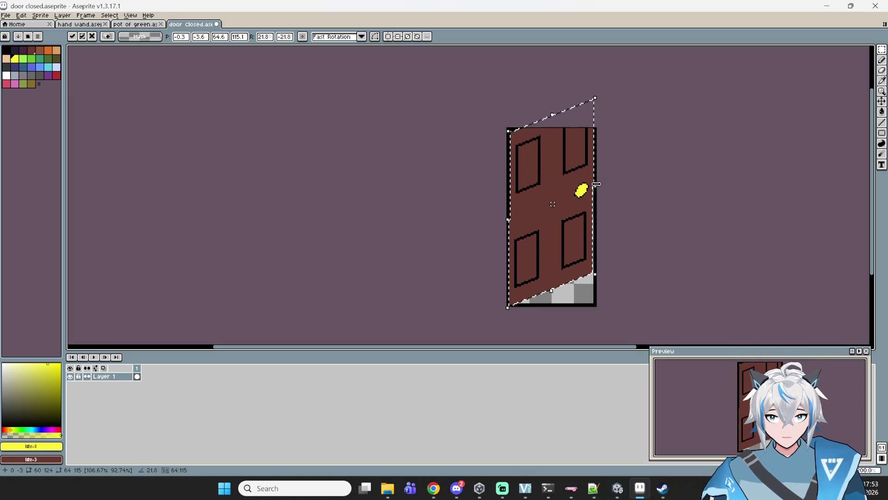
Skew the door's right edge up about 28.1°, narrow it to 61 px, reposition and apply
mouse_move(593, 181)
mouse_down()
mouse_move(580, 162)
mouse_move(592, 180)
mouse_up()
key(Escape)
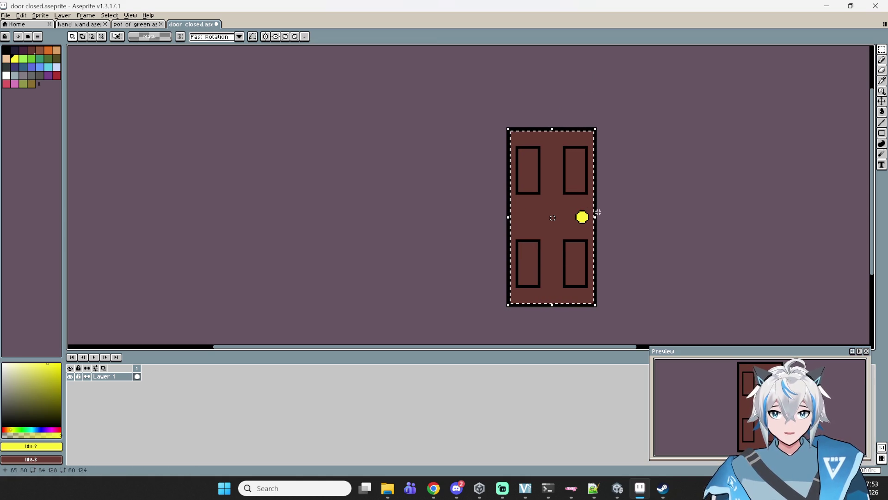
mouse_move(598, 212)
mouse_down()
mouse_move(604, 198)
mouse_move(560, 198)
mouse_up()
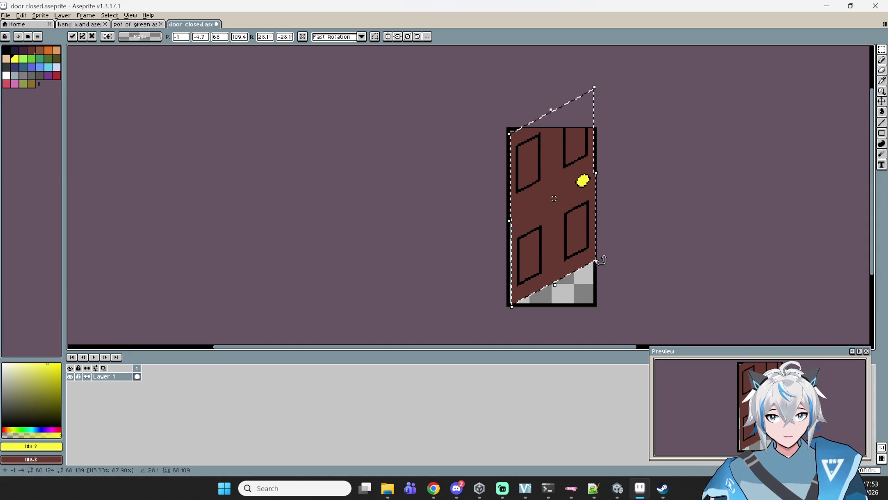
drag(596, 261, 586, 258)
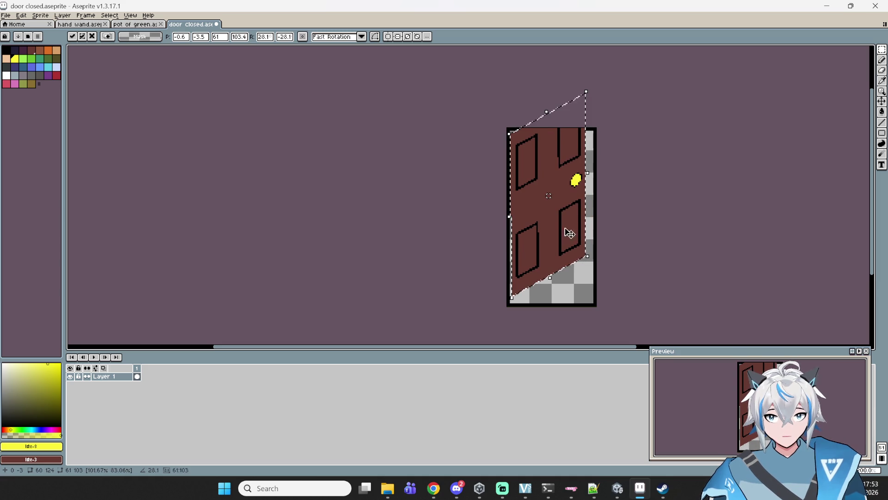
drag(556, 204, 560, 217)
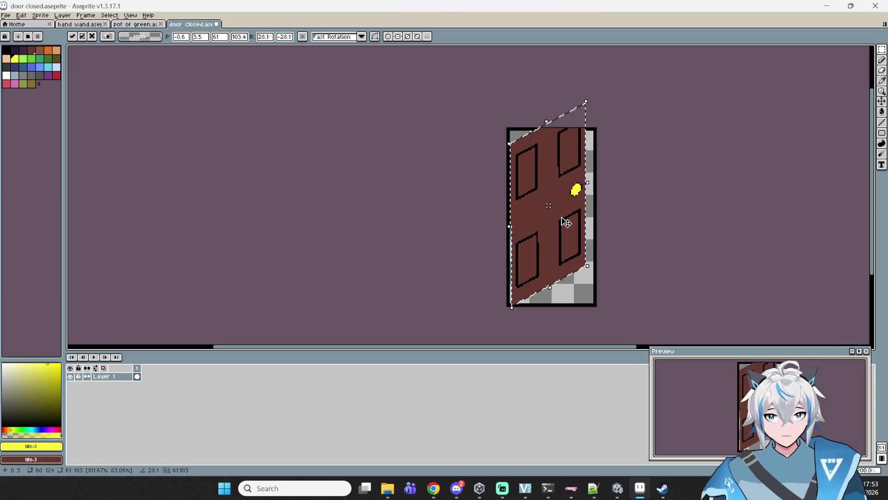
key(Return)
scroll(536, 217, up, 4)
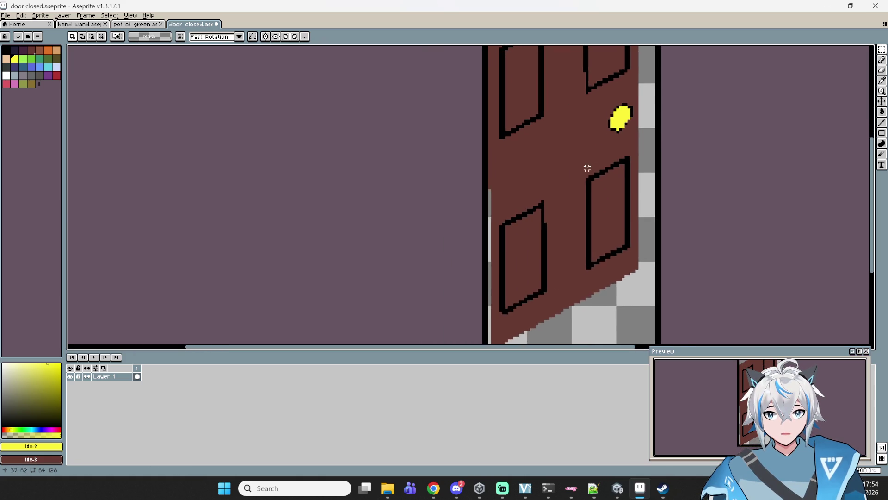
With a single-pixel pencil in dark brown, paint over the light line on the door's left edge
drag(526, 203, 575, 187)
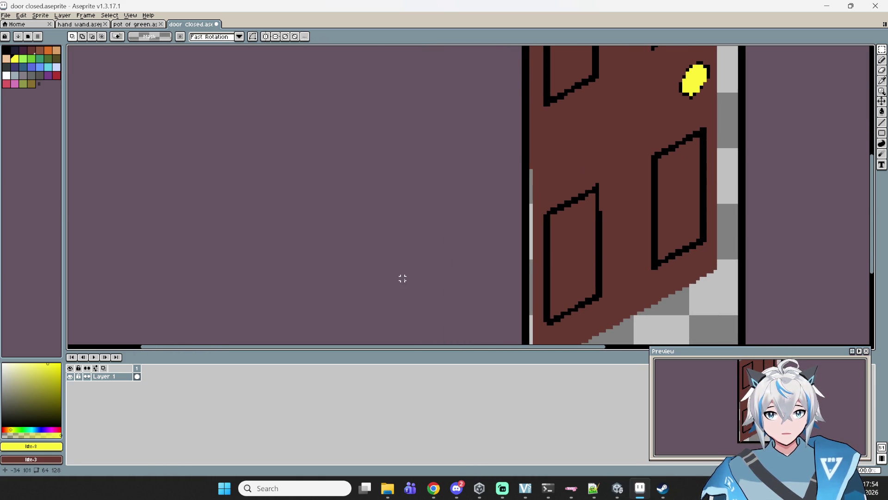
click(881, 60)
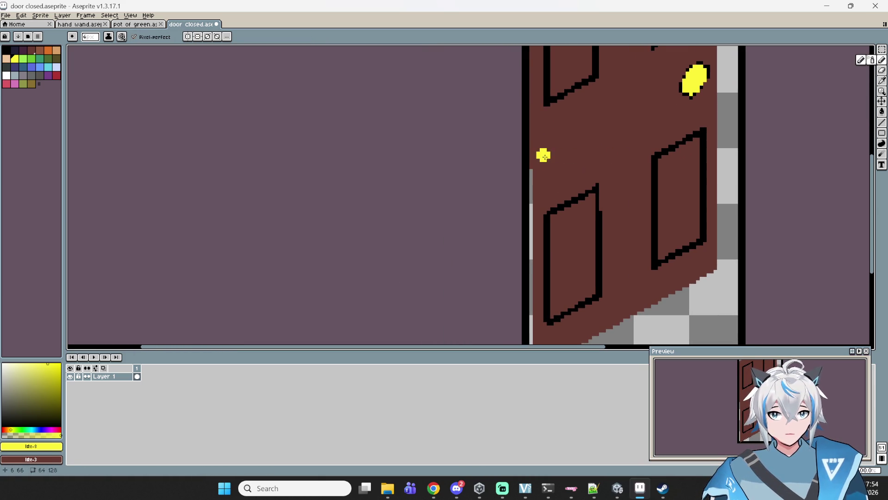
click(39, 51)
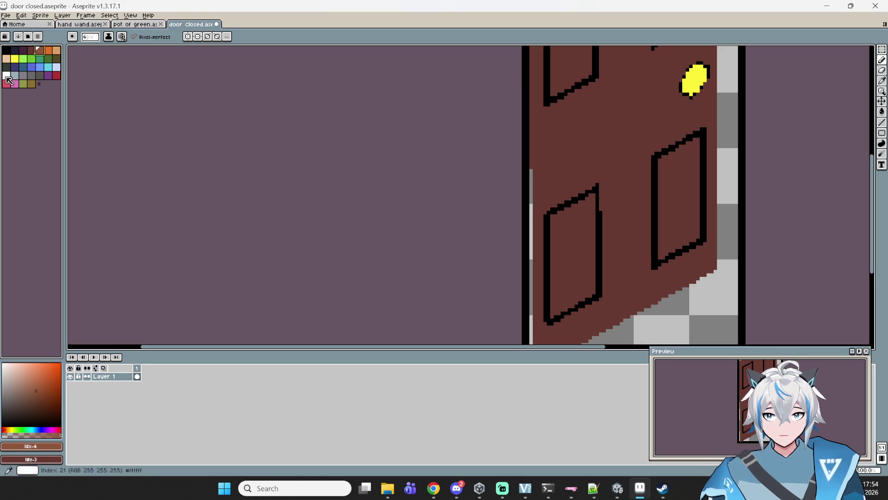
click(31, 50)
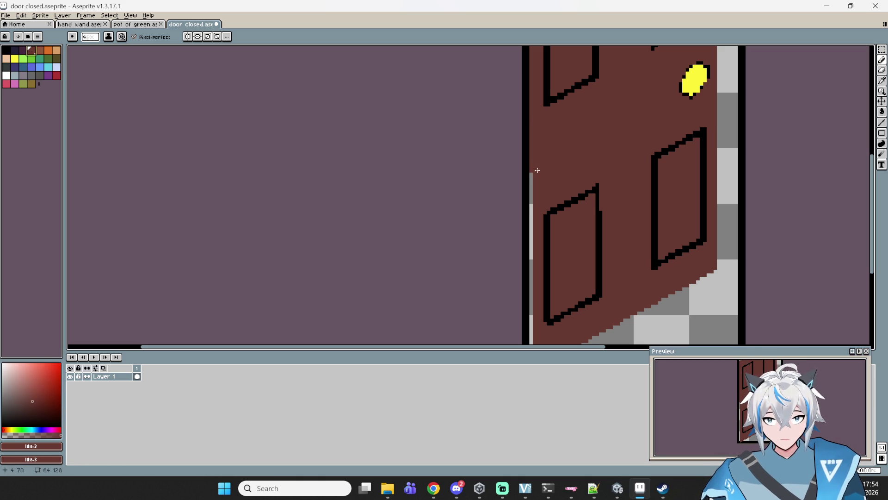
mouse_move(533, 172)
mouse_down()
mouse_move(533, 344)
mouse_move(570, 257)
mouse_move(567, 279)
mouse_up()
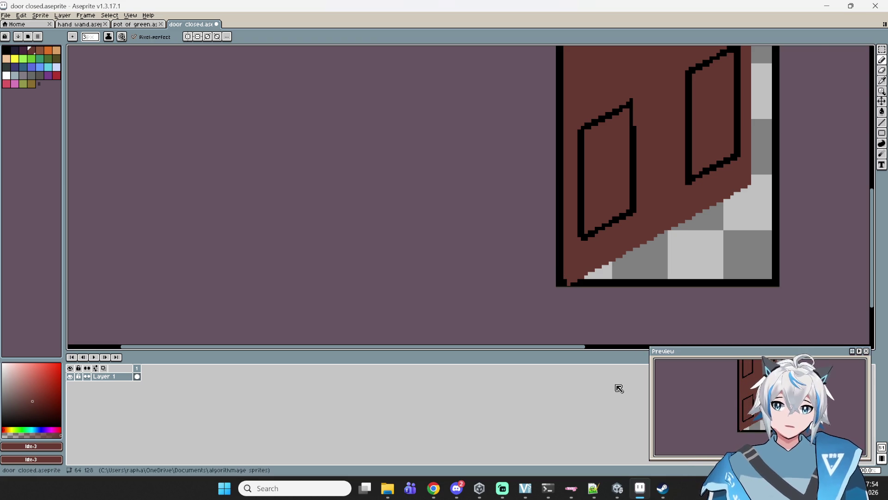
scroll(557, 269, up, 3)
Paint the bottom-left corner pixels and the gaps in the top border solid black
click(438, 289)
key(minus)
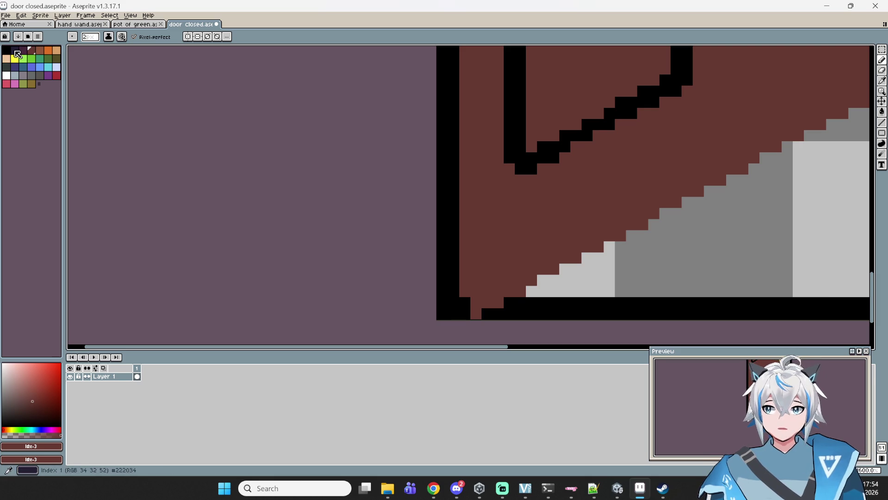
click(6, 50)
drag(459, 312, 497, 311)
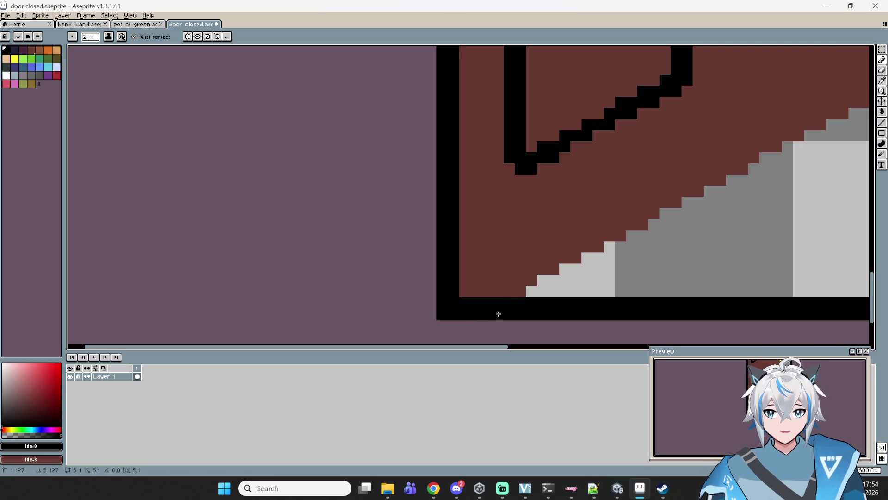
mouse_move(690, 288)
mouse_down()
mouse_move(598, 303)
mouse_move(616, 262)
mouse_up()
scroll(616, 261, down, 3)
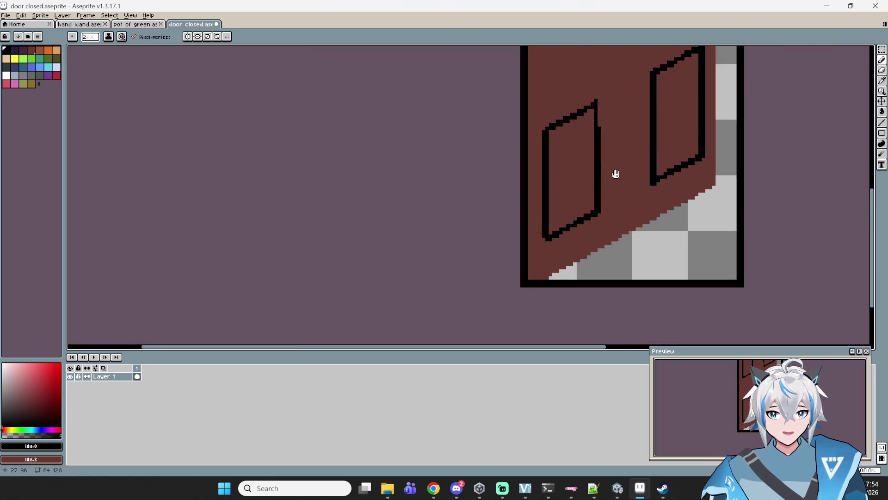
drag(615, 174, 557, 340)
drag(561, 192, 588, 306)
scroll(579, 204, up, 2)
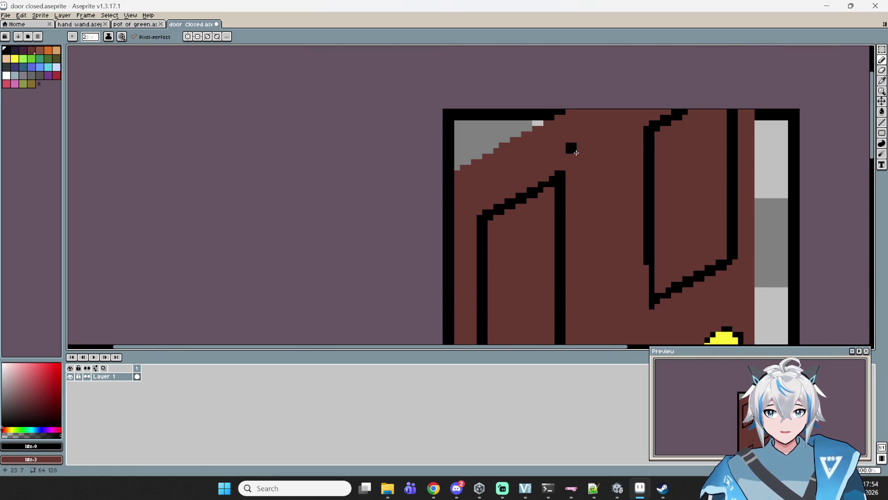
drag(553, 118, 760, 115)
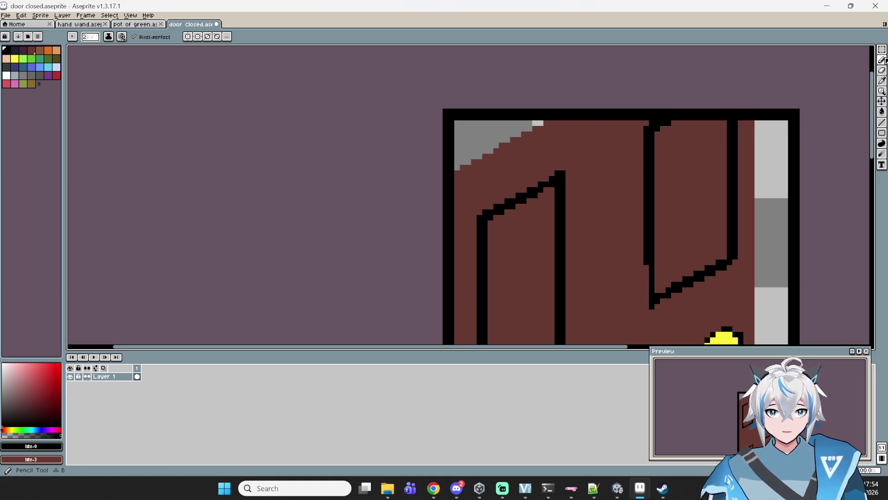
Overpaint the grey highlight at the door's top-left in brown
click(32, 51)
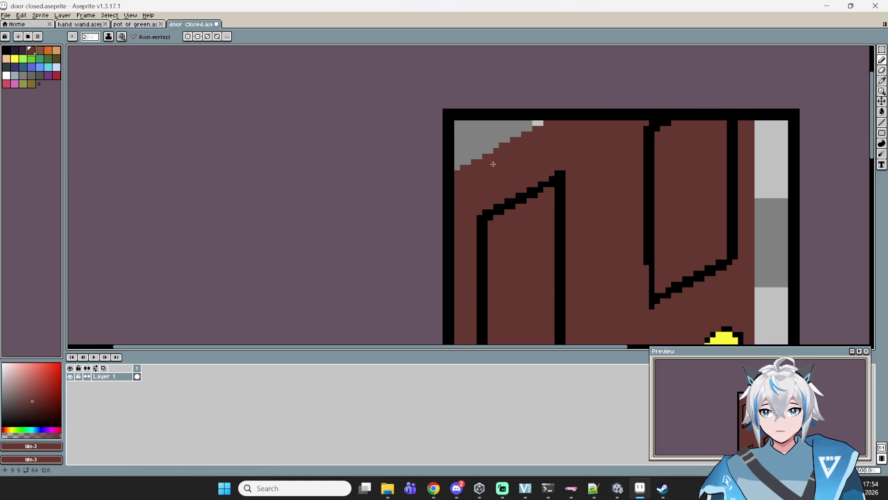
mouse_move(463, 168)
mouse_down()
mouse_move(461, 128)
mouse_move(541, 126)
mouse_move(484, 146)
mouse_move(468, 170)
mouse_move(471, 135)
mouse_move(504, 139)
mouse_move(472, 156)
mouse_up()
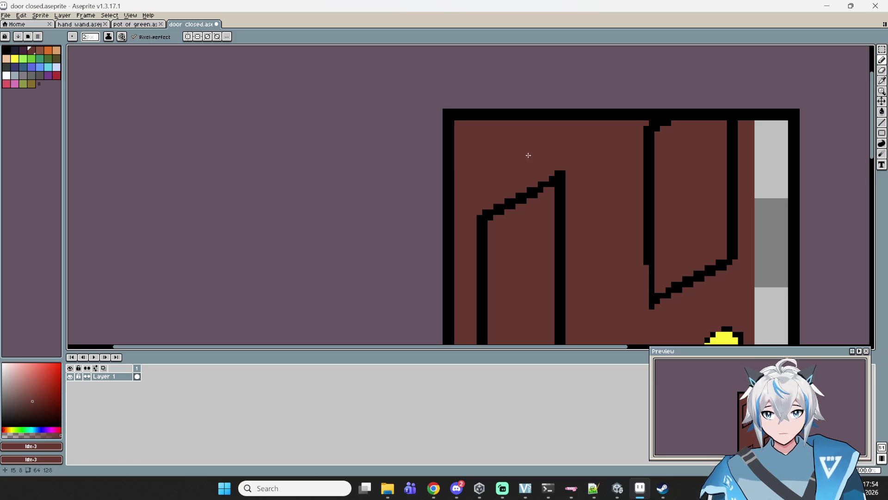
scroll(565, 137, down, 1)
scroll(573, 151, up, 3)
scroll(574, 151, down, 3)
scroll(561, 168, up, 1)
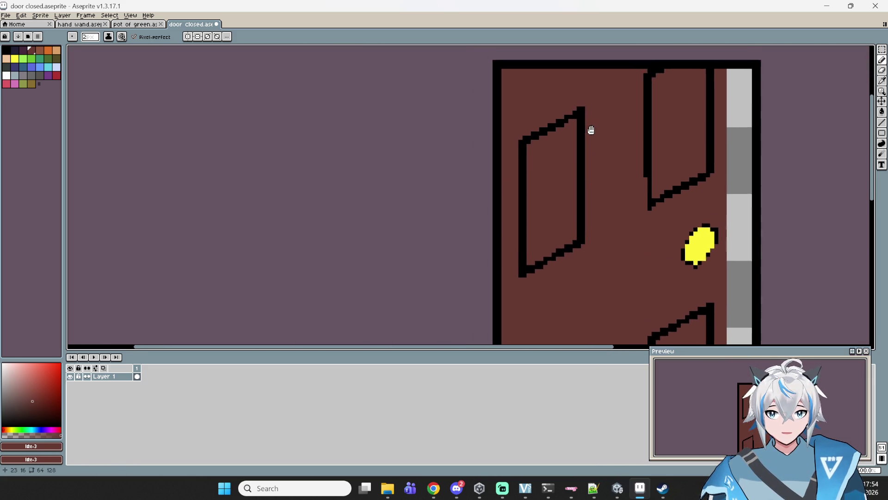
Bring the floor area under the door into view and ready the Paint Bucket with black
click(881, 49)
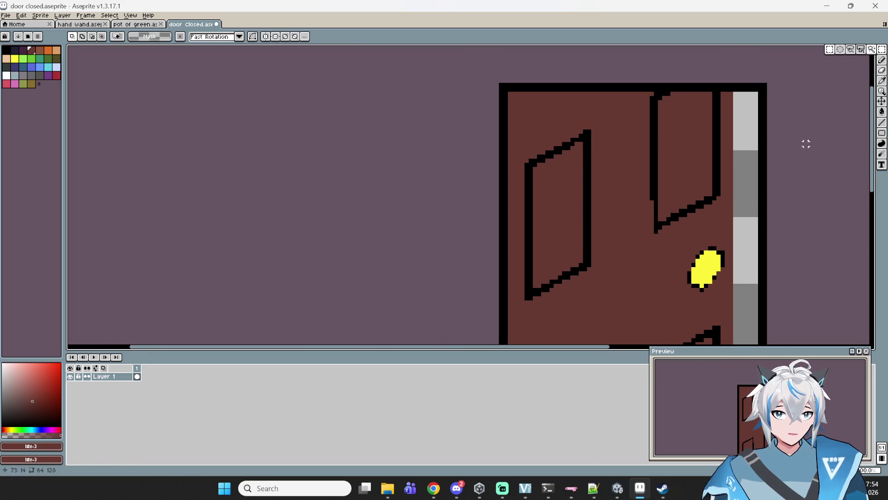
scroll(690, 164, down, 1)
scroll(707, 280, up, 1)
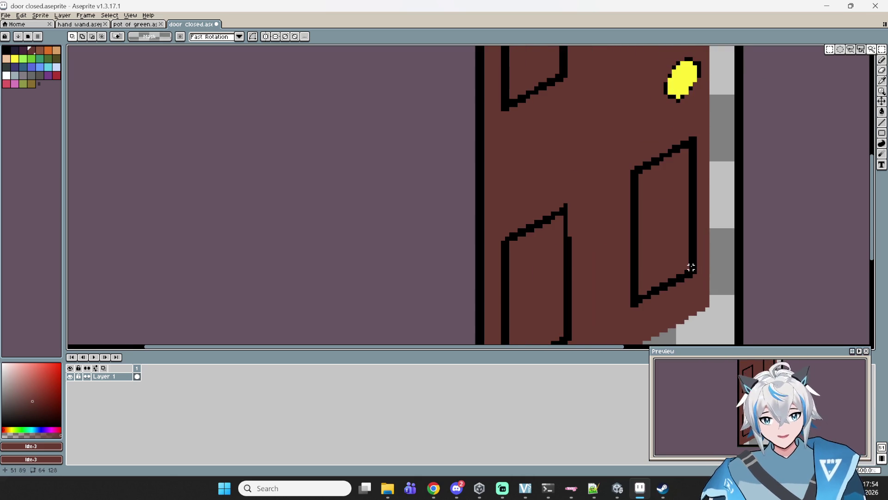
scroll(691, 268, up, 1)
scroll(714, 260, down, 3)
scroll(753, 183, right, 3)
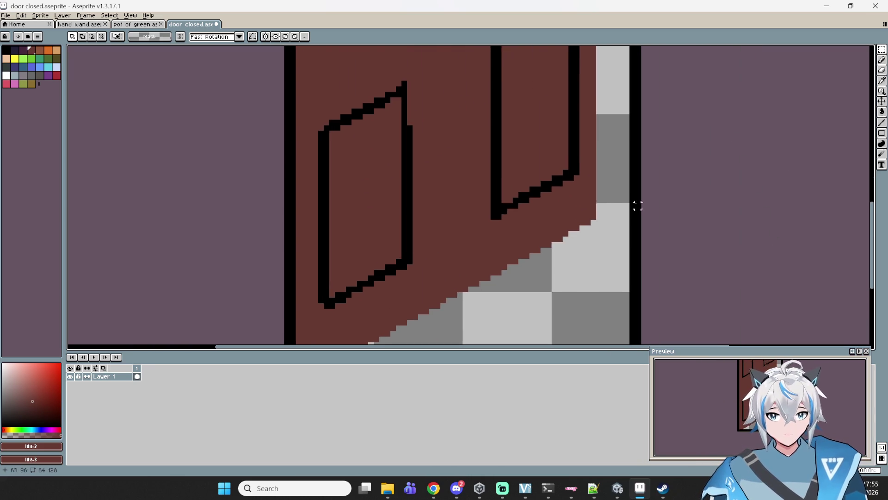
scroll(637, 206, down, 3)
scroll(521, 234, up, 3)
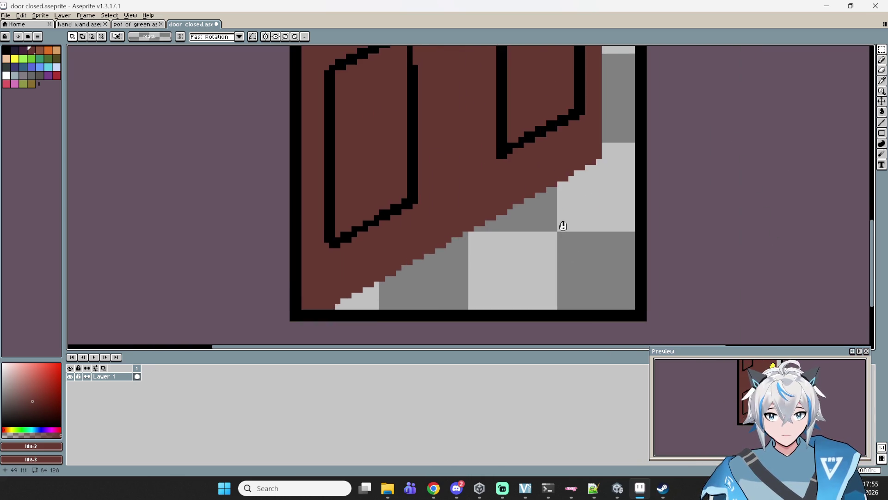
drag(563, 226, 541, 274)
click(6, 49)
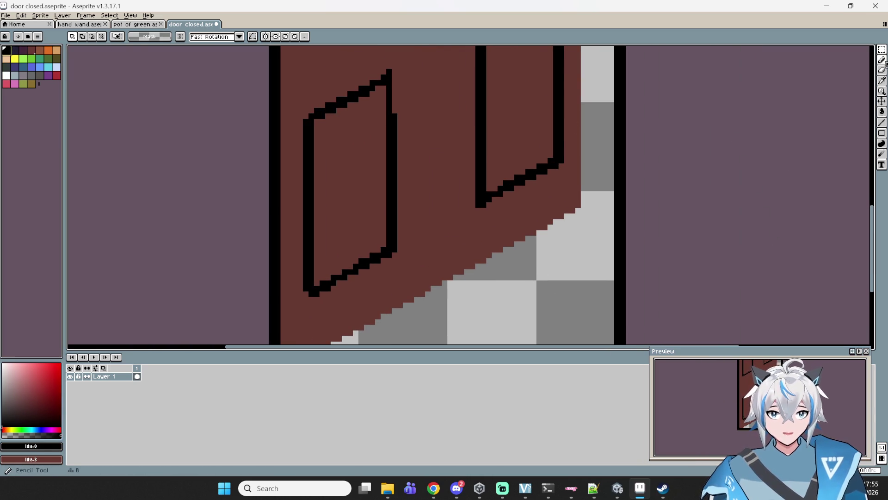
click(882, 111)
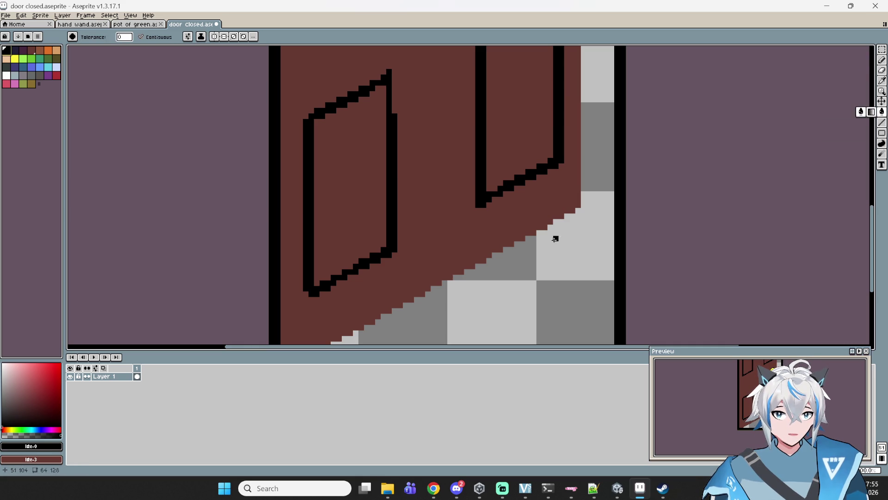
Fill the transparent gap beside and beneath the door with black and save door closed.aseprite
click(555, 239)
scroll(587, 187, down, 5)
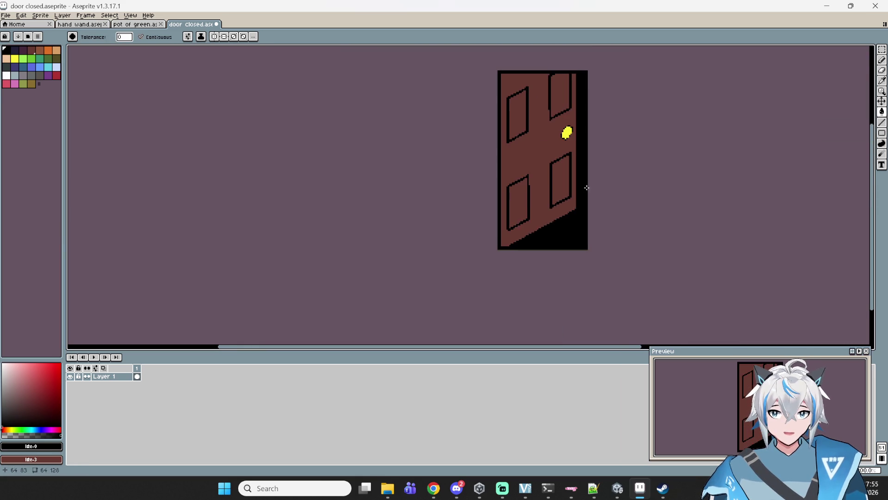
scroll(587, 188, up, 3)
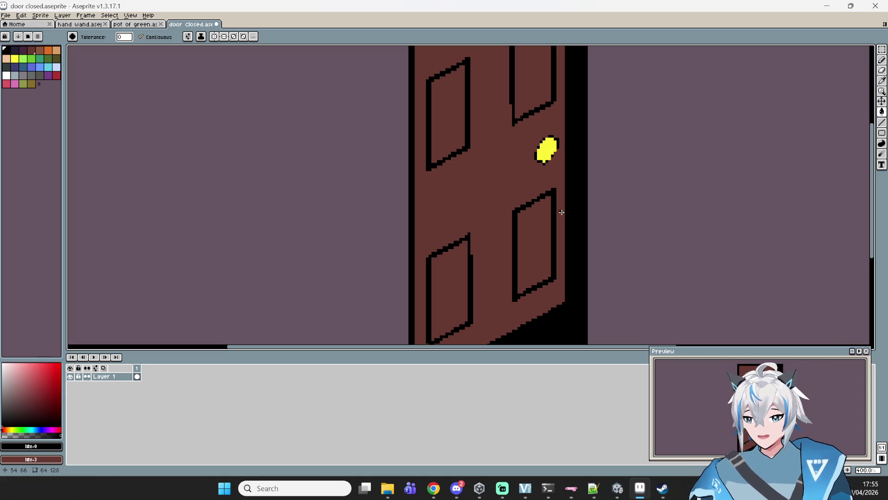
mouse_move(550, 195)
mouse_down()
mouse_move(576, 244)
mouse_move(592, 171)
mouse_move(601, 196)
mouse_up()
scroll(602, 195, down, 3)
scroll(608, 232, up, 3)
mouse_move(608, 232)
mouse_down()
mouse_move(597, 248)
mouse_move(609, 210)
mouse_move(592, 218)
mouse_up()
scroll(594, 202, down, 2)
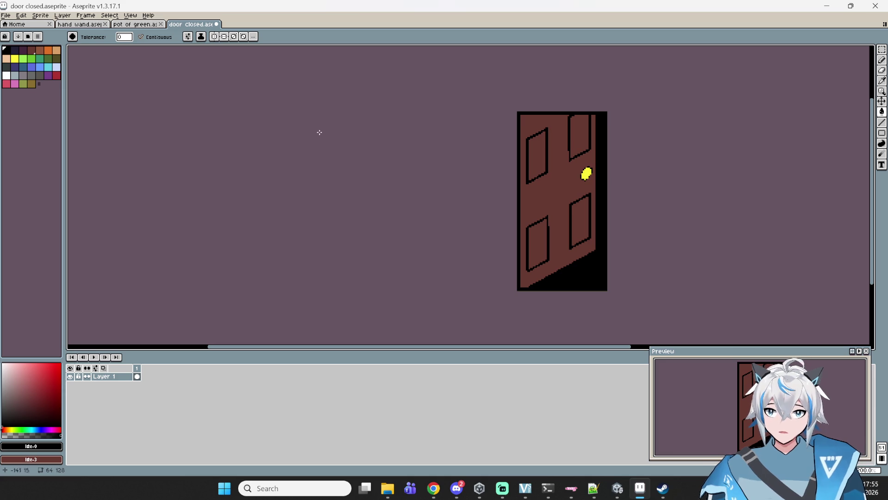
key(ctrl+s)
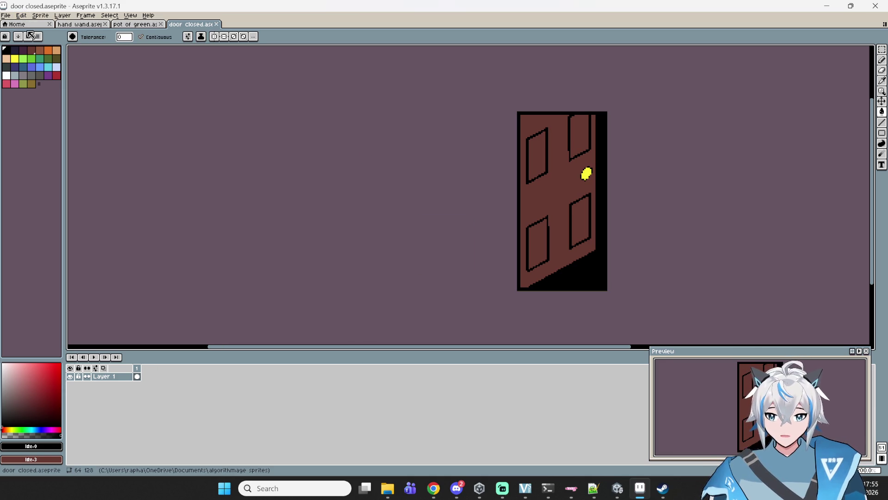
Save a copy of the sprite, renaming 'door closed' to 'door open.aseprite'
click(3, 15)
mouse_move(28, 85)
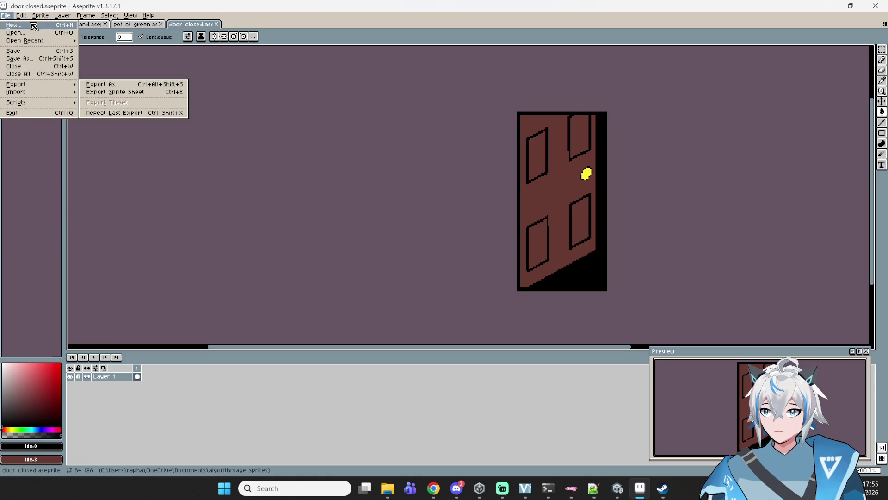
click(16, 14)
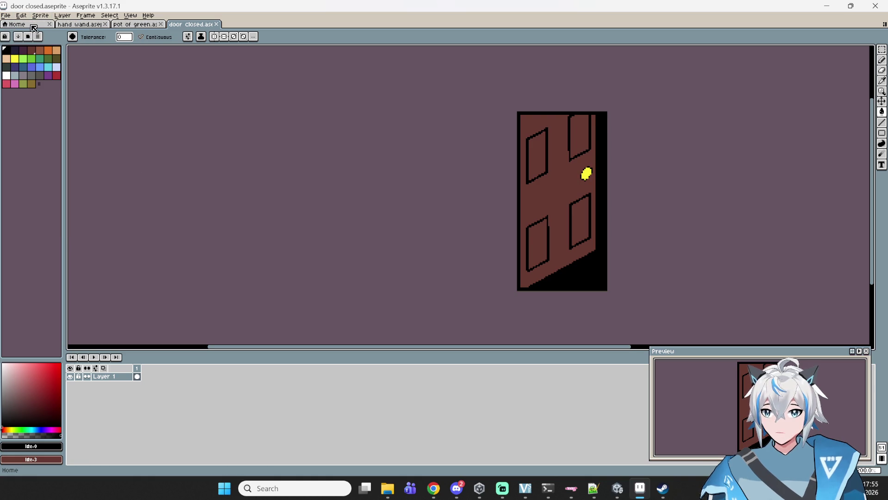
key(ctrl+shift+s)
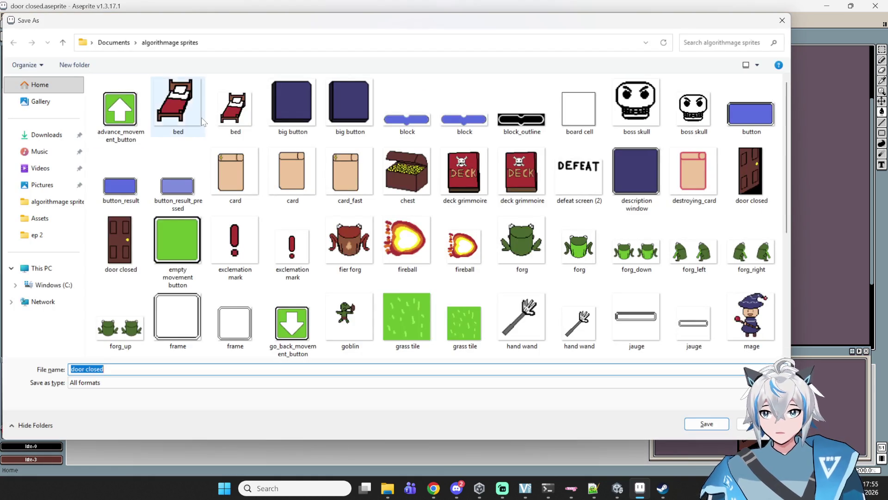
key(End)
key(BackSpace)
key(BackSpace)
key(BackSpace)
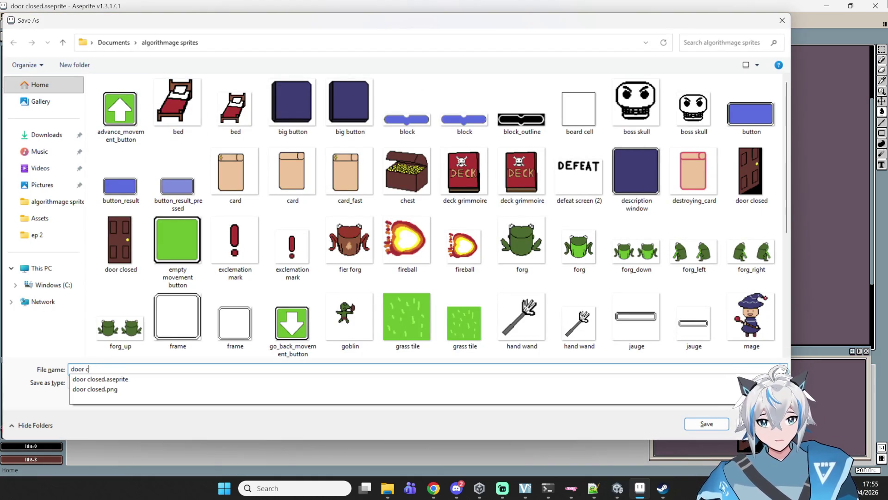
key(BackSpace)
text(open)
key(Return)
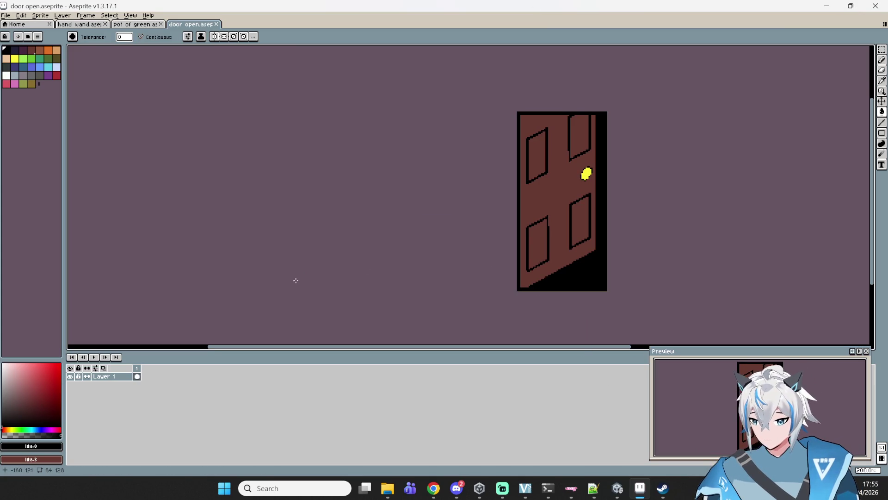
Export the open-door sprite as a PNG with default settings, pausing the browser music midway
click(6, 15)
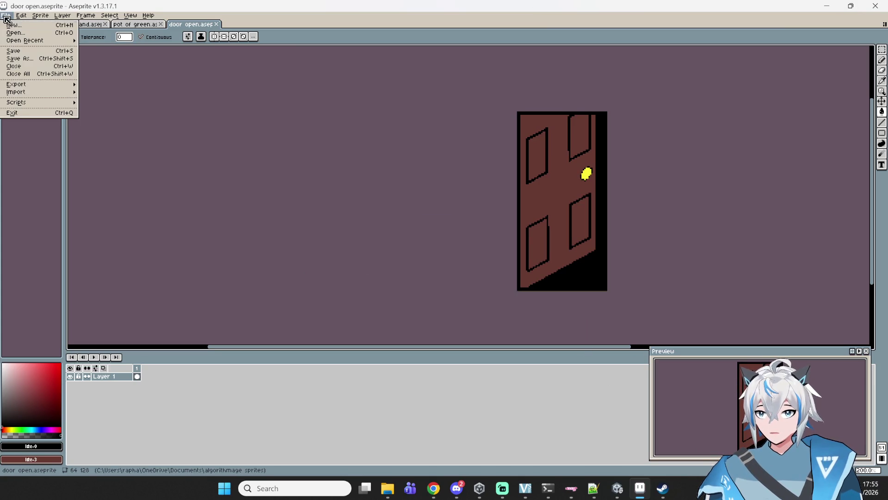
mouse_move(21, 85)
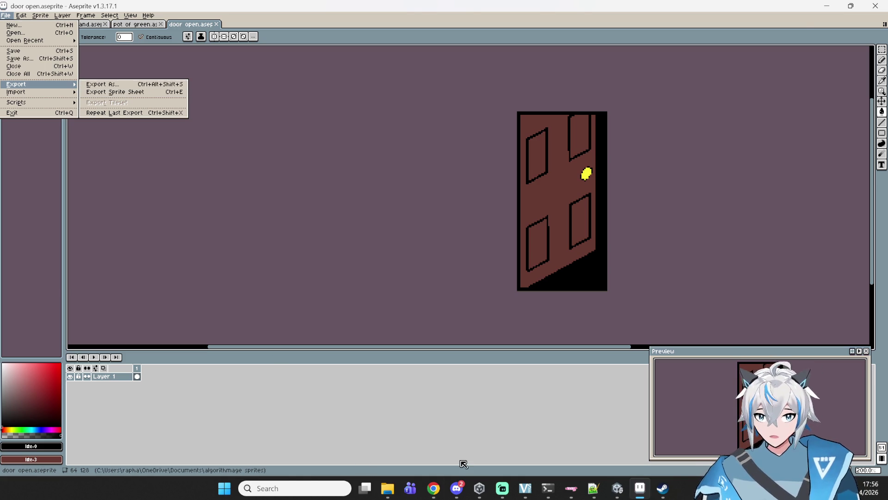
click(441, 486)
click(406, 311)
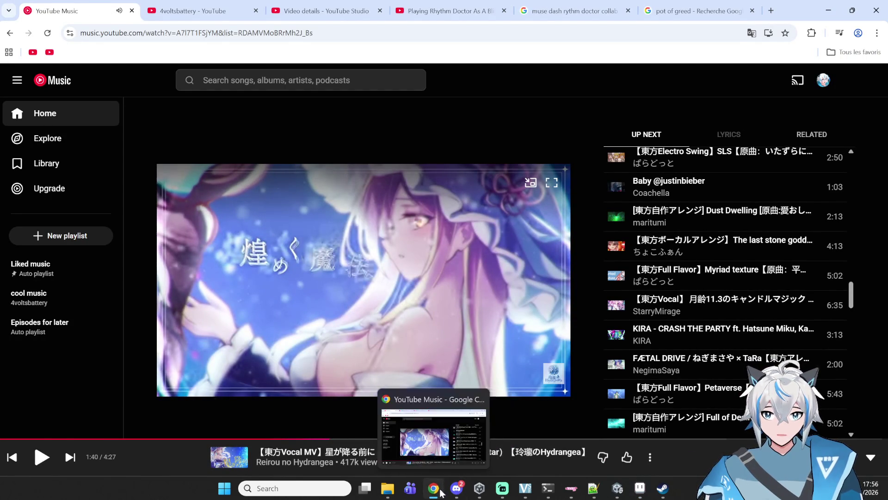
click(435, 487)
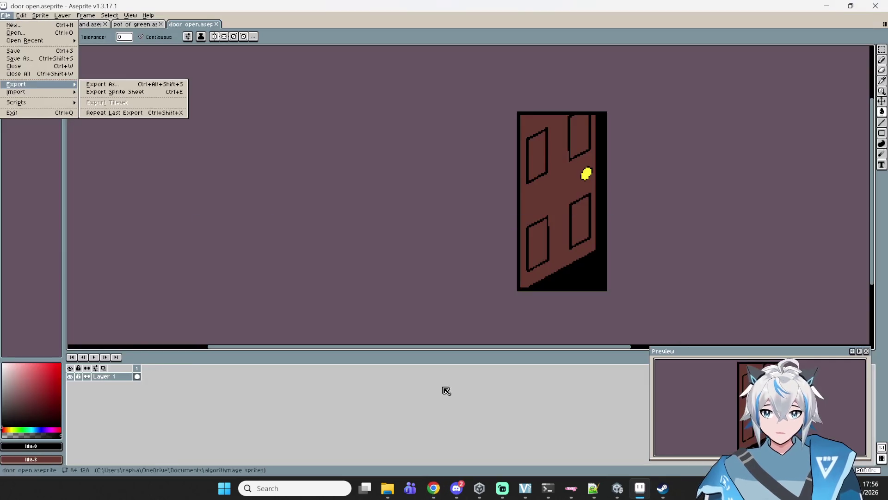
click(146, 85)
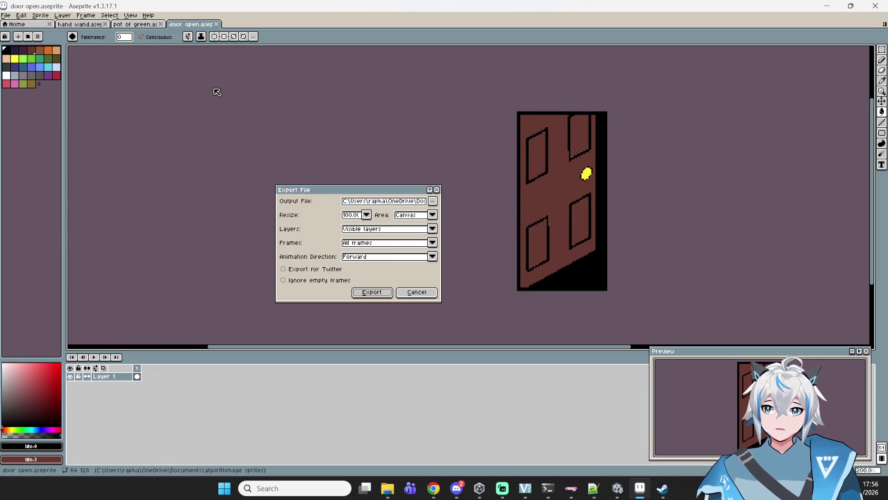
click(388, 296)
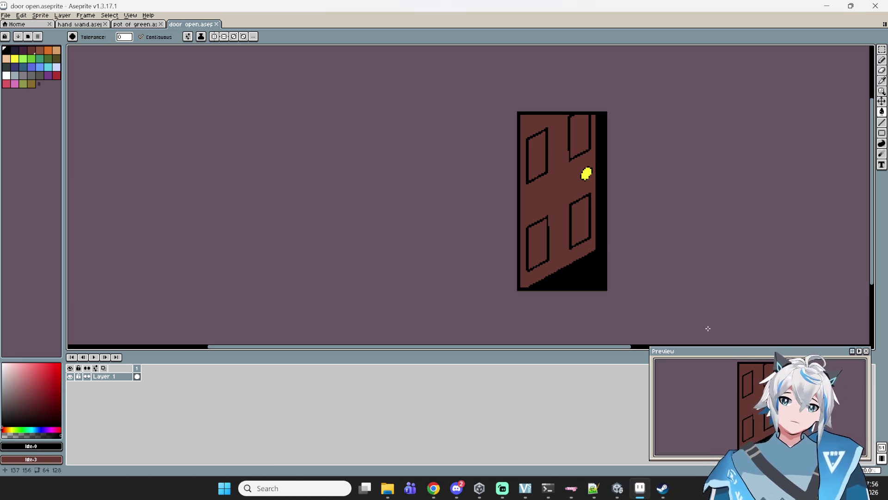
drag(650, 207, 614, 192)
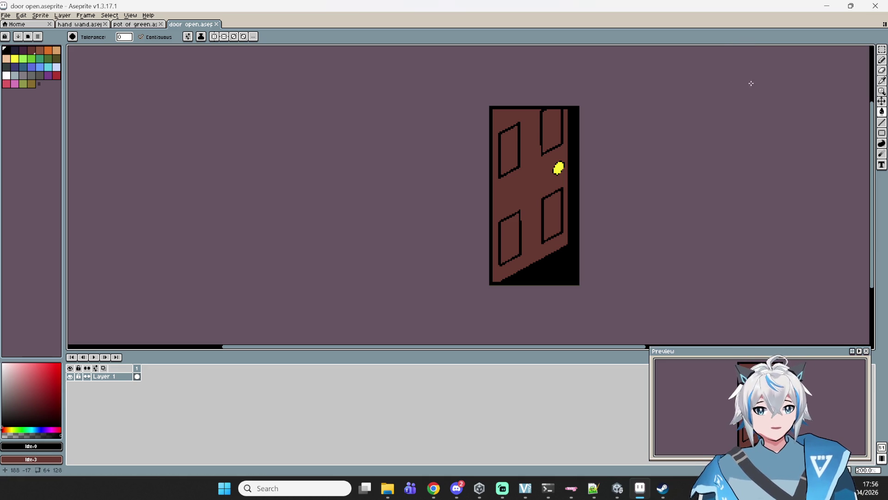
click(617, 494)
Search the sprites folder for 'door' and drag both door PNGs into Unity's Project window
drag(437, 186, 385, 172)
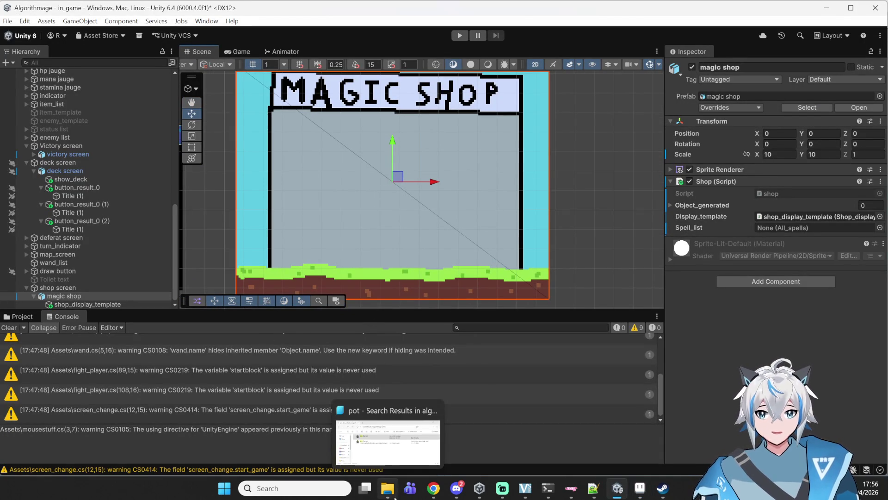
click(387, 462)
click(749, 70)
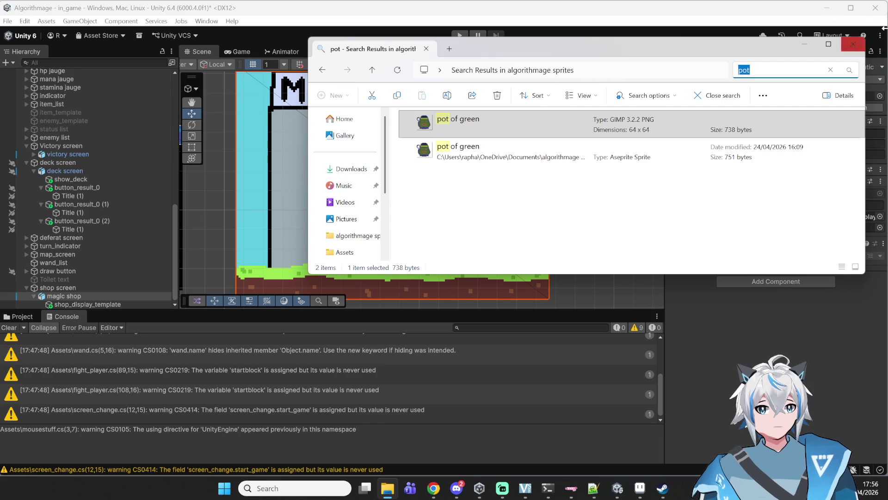
click(830, 70)
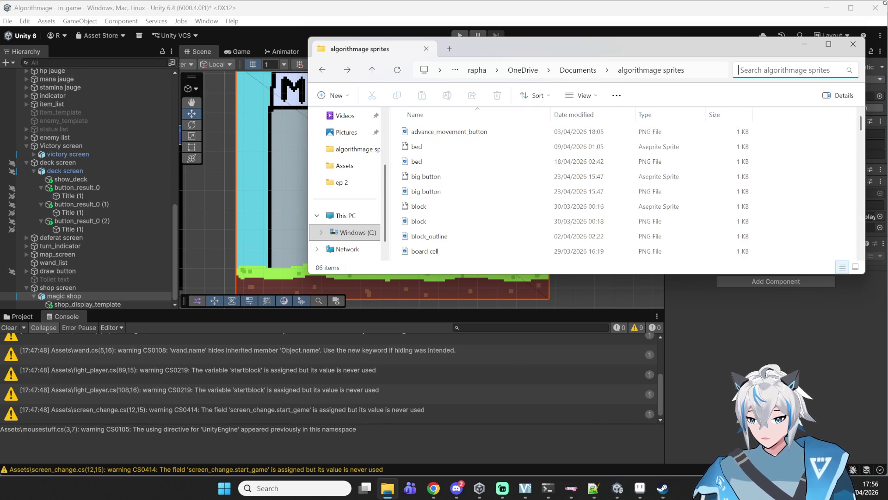
text(door)
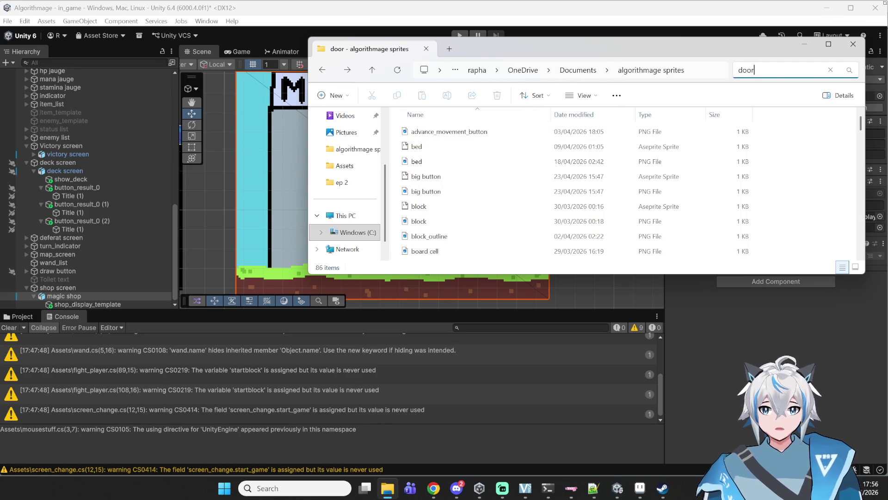
click(447, 121)
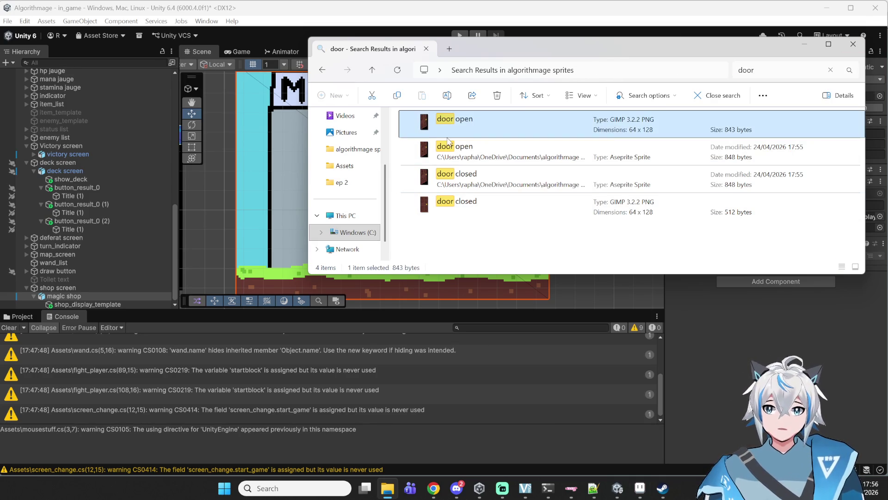
ctrl+click(490, 212)
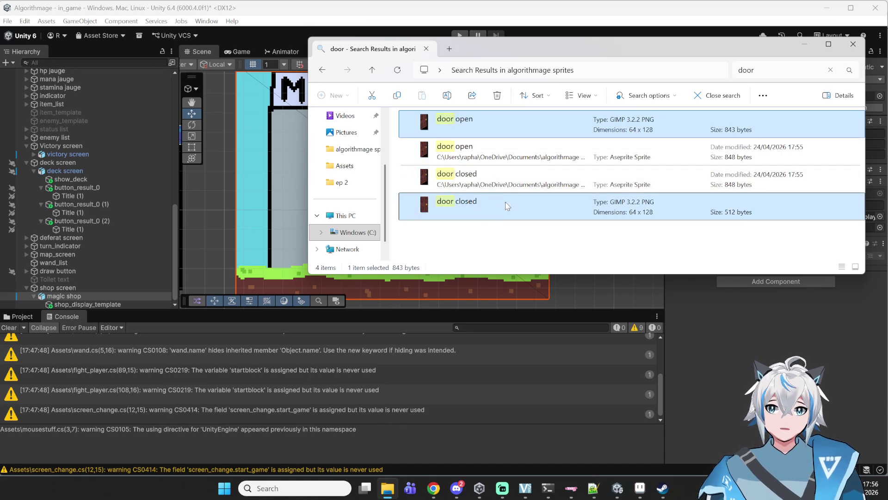
mouse_move(483, 221)
mouse_down()
mouse_move(518, 231)
mouse_move(22, 334)
mouse_move(22, 323)
mouse_move(365, 310)
mouse_up()
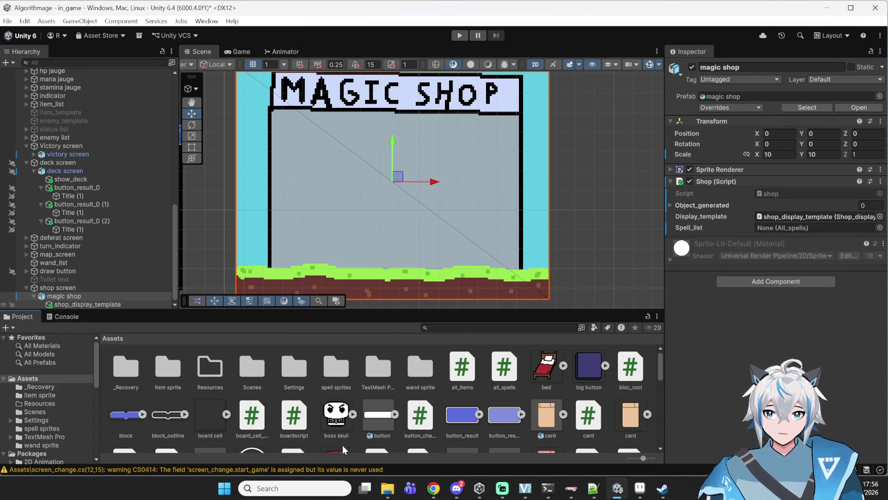
Drag the 'door closed' sprite into the Scene and parent it under magic shop
click(387, 488)
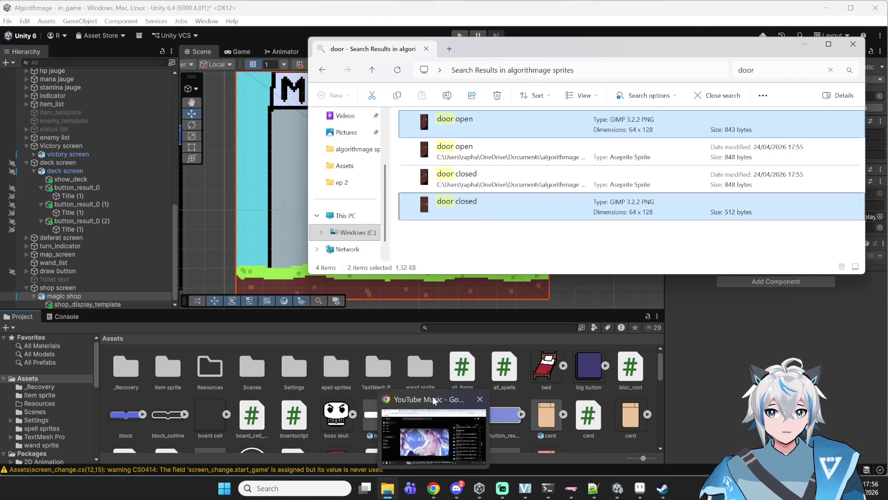
scroll(509, 416, down, 3)
click(600, 405)
mouse_move(601, 406)
mouse_down()
mouse_move(421, 247)
mouse_move(305, 231)
mouse_move(337, 262)
mouse_up()
scroll(362, 263, up, 2)
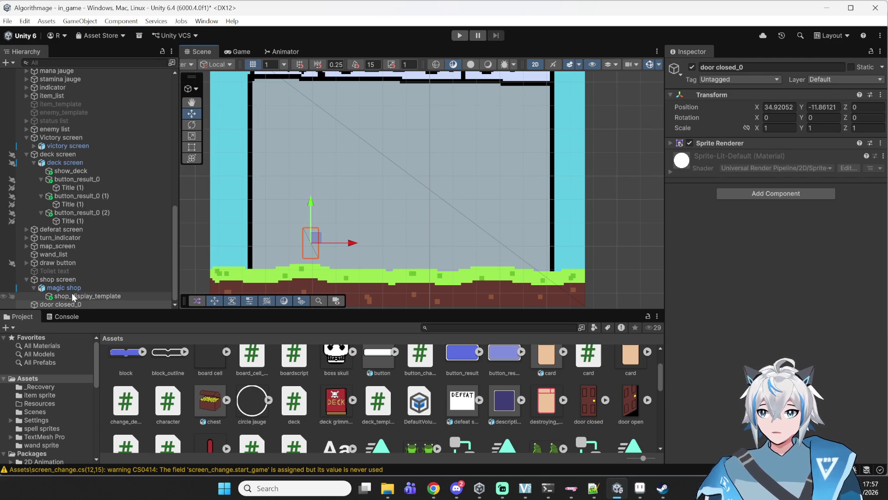
drag(58, 303, 65, 287)
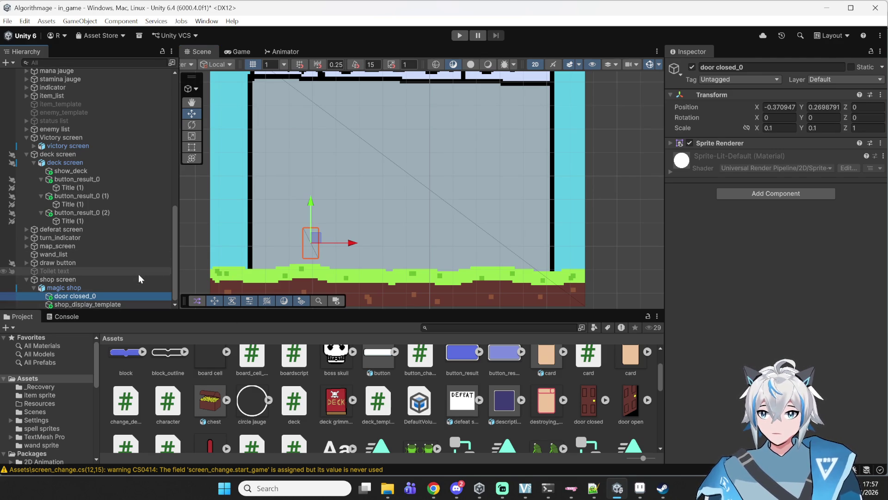
Set the door's Position Z to -0.1, move it onto the floor and scale it to about 0.25
click(868, 109)
text(-0)
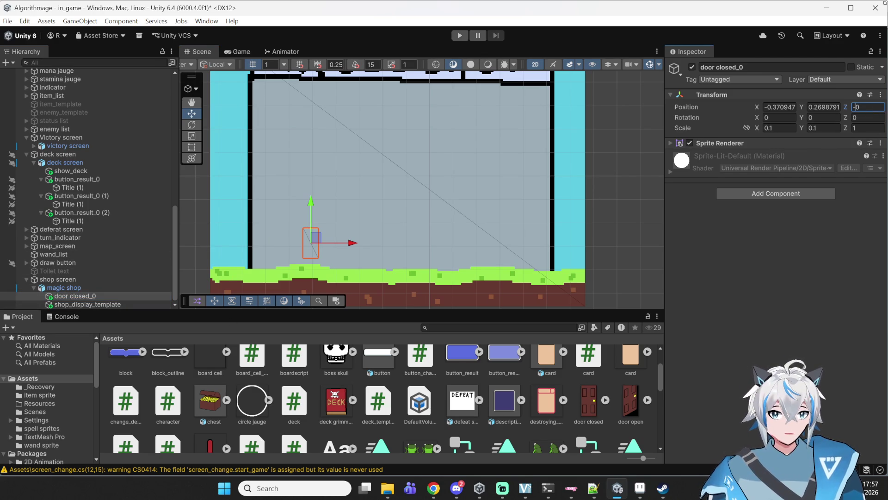
text(.1)
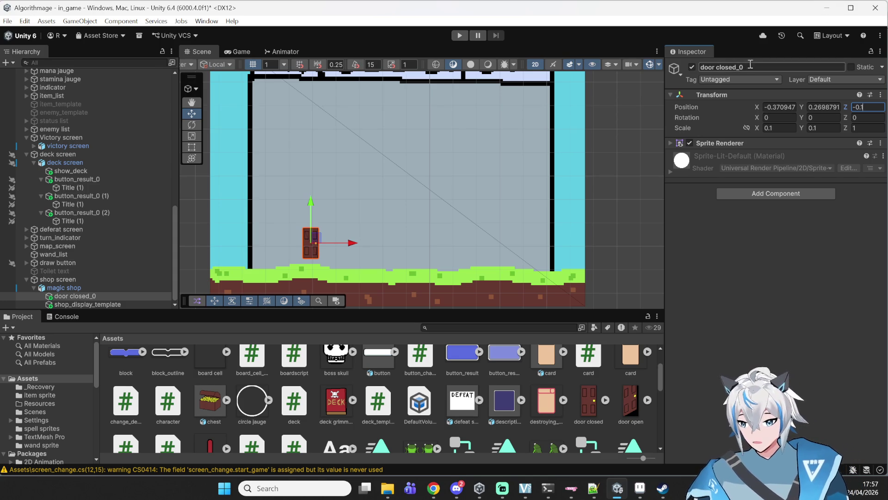
drag(352, 242, 342, 242)
mouse_move(301, 218)
mouse_down()
mouse_move(314, 237)
mouse_move(324, 229)
mouse_move(300, 192)
mouse_move(305, 201)
mouse_up()
click(185, 136)
click(192, 114)
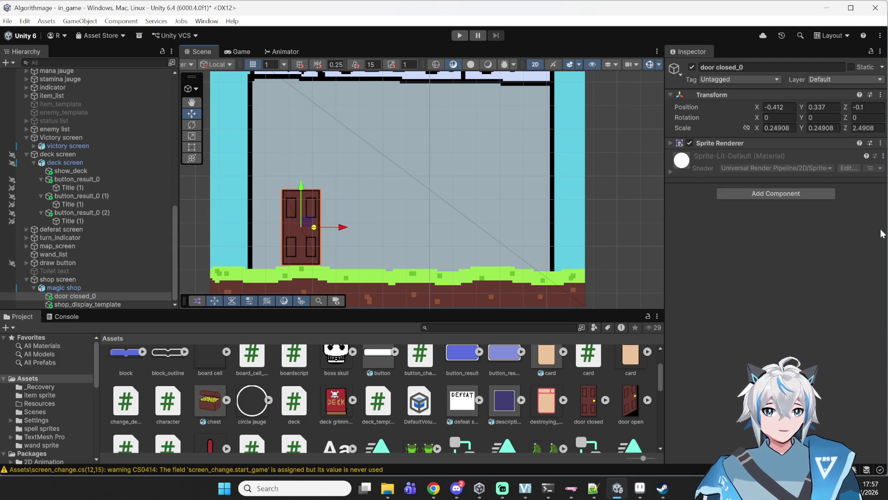
click(784, 193)
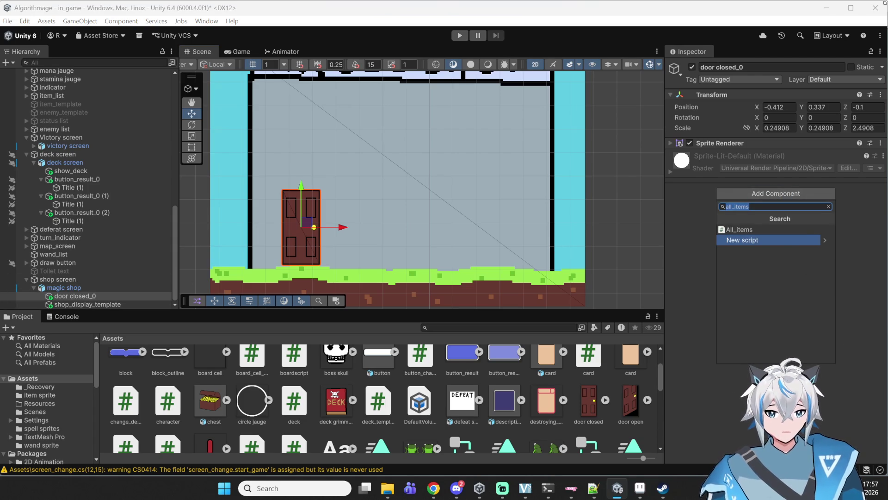
Add a new script component named 'door' to the closed door and save it in Assets
text(door)
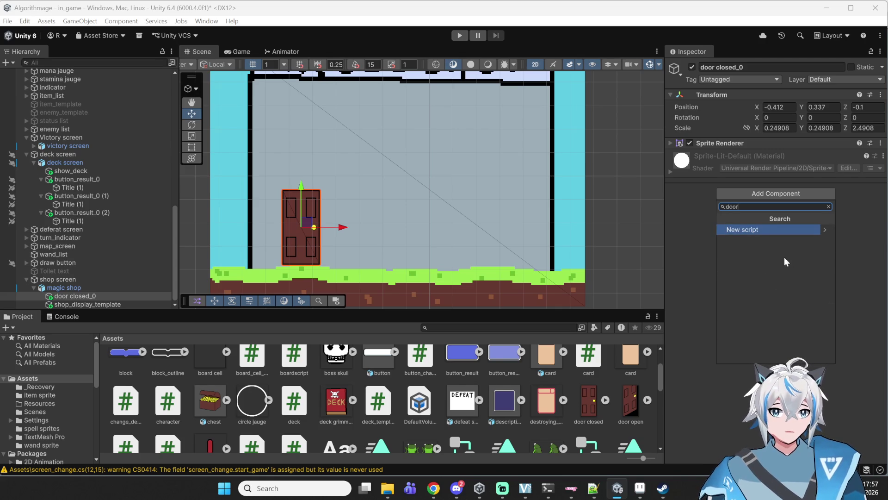
click(781, 229)
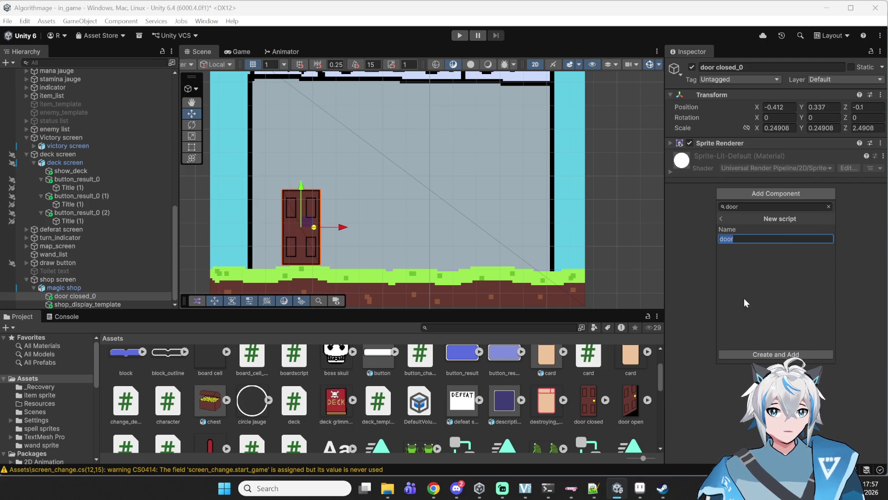
click(739, 355)
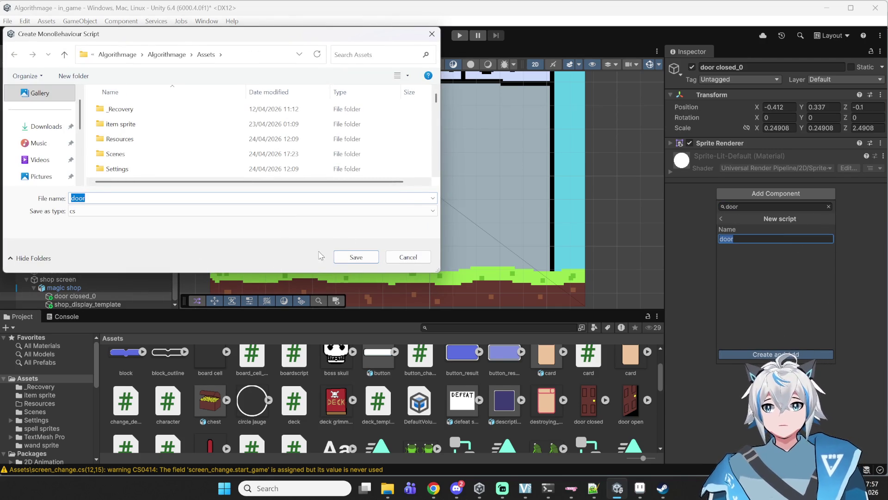
click(354, 255)
Open door.cs for editing from the Door (Script) component
mouse_move(433, 488)
click(481, 468)
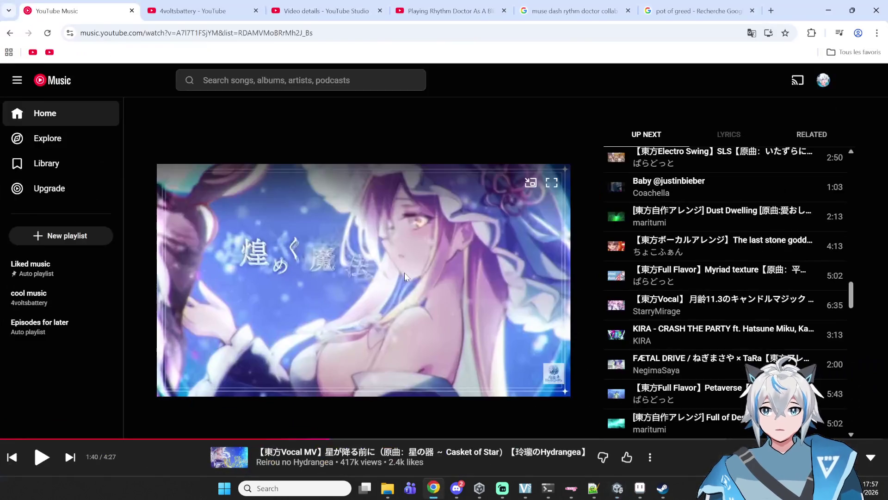
click(434, 488)
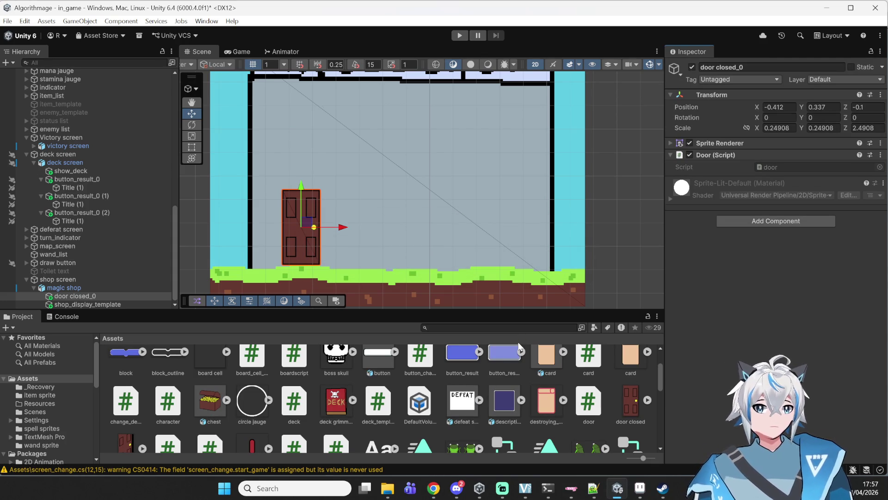
click(769, 157)
click(714, 155)
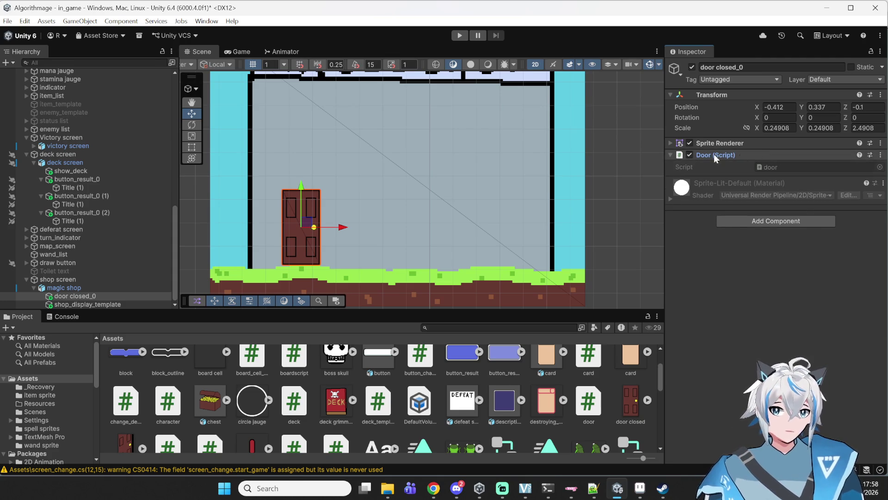
double_click(798, 173)
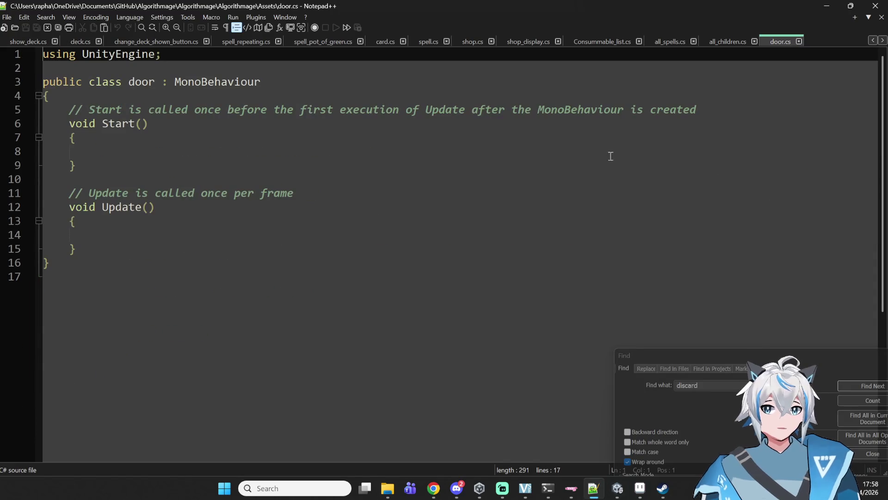
Insert blank lines after the class's opening brace in door.cs, then return to Unity
click(164, 92)
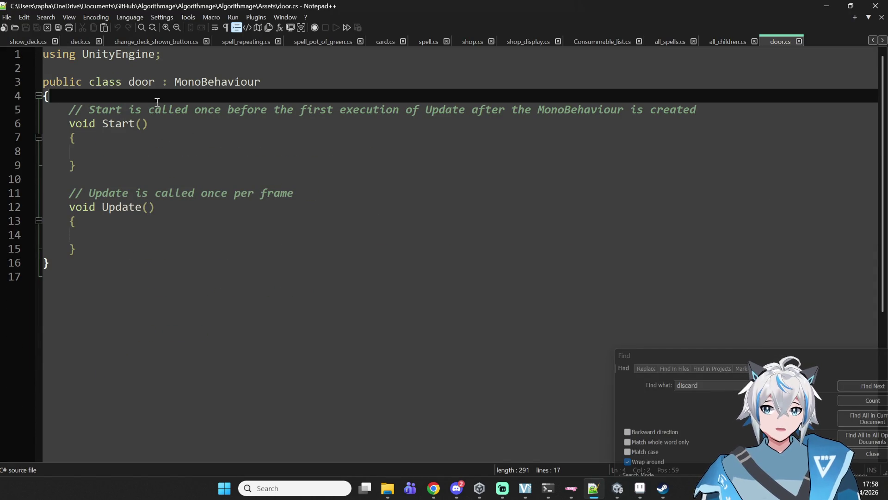
click(153, 111)
mouse_move(72, 110)
mouse_down()
mouse_move(716, 139)
mouse_move(748, 116)
mouse_up()
click(729, 99)
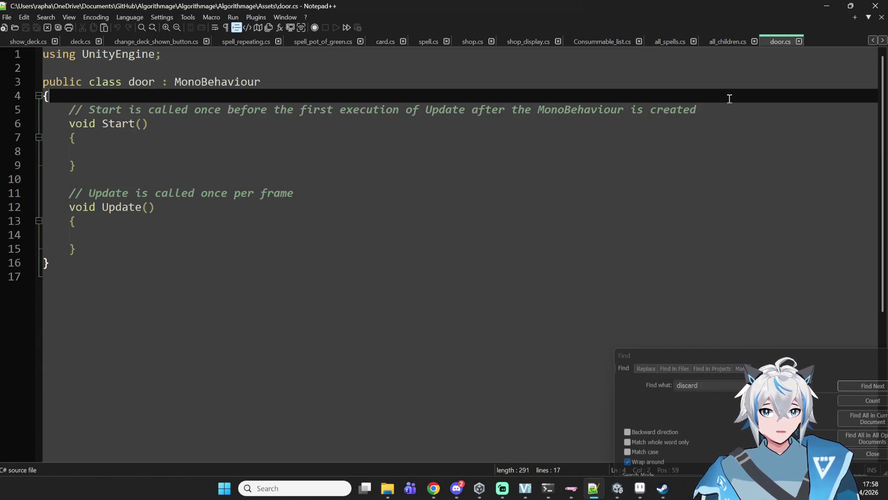
key(Return)
key(Return)
key(Up)
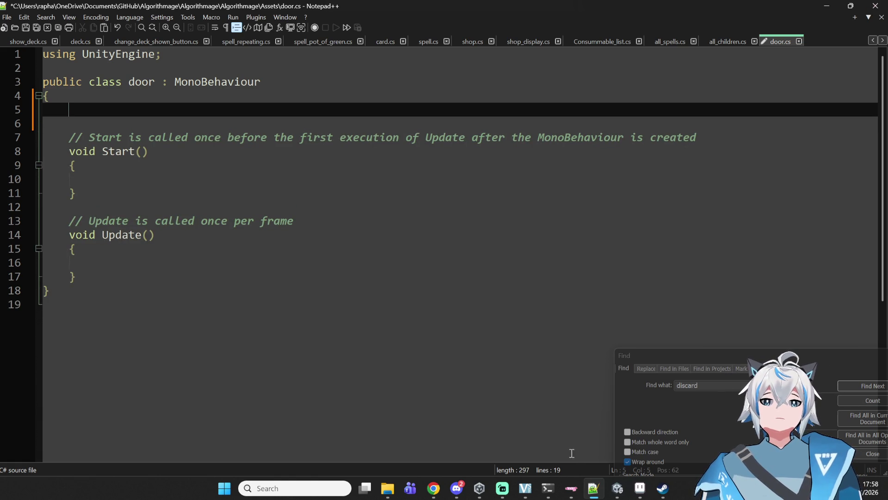
click(594, 488)
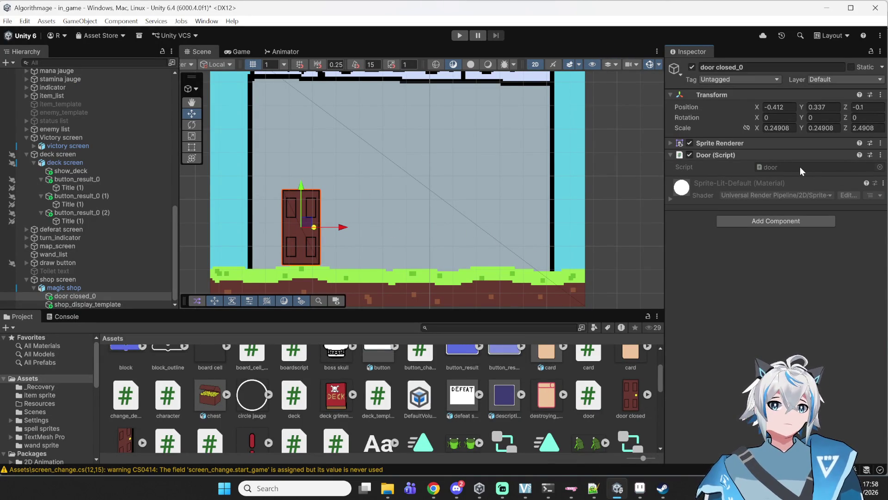
Add a Box Collider 2D to door closed_0, then bring door.cs back up in Notepad++
click(770, 222)
text(box)
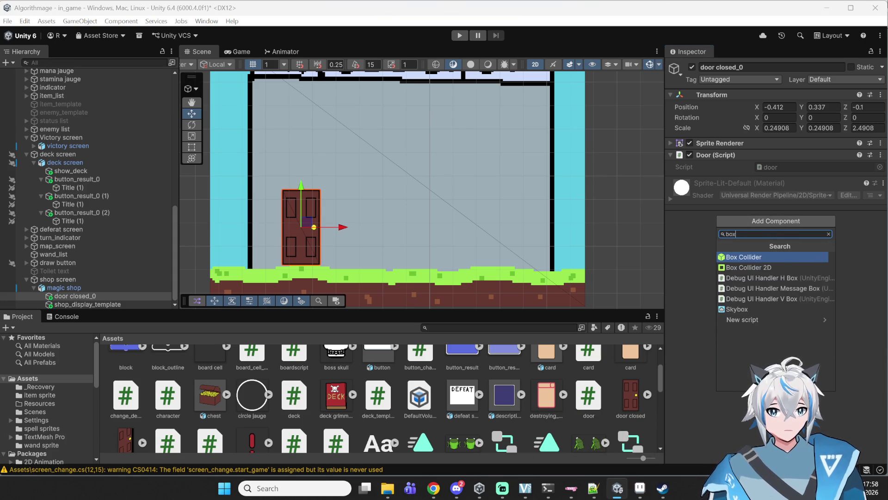
key(Down)
key(Return)
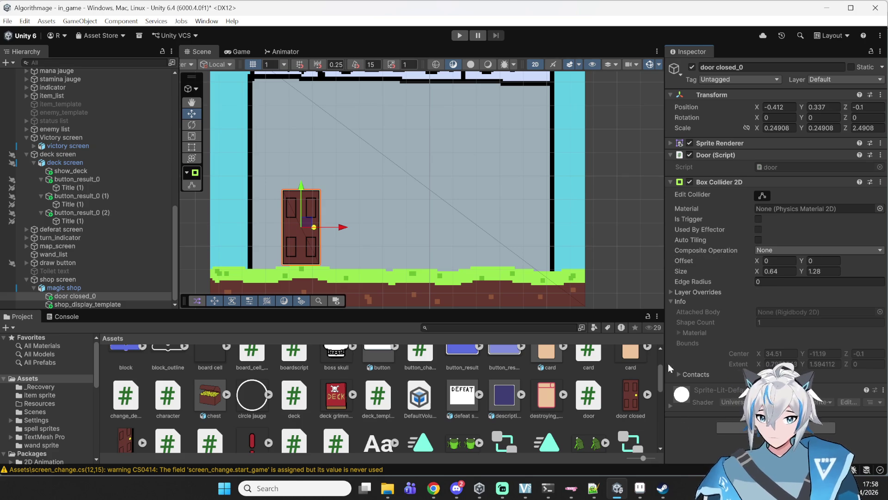
click(593, 490)
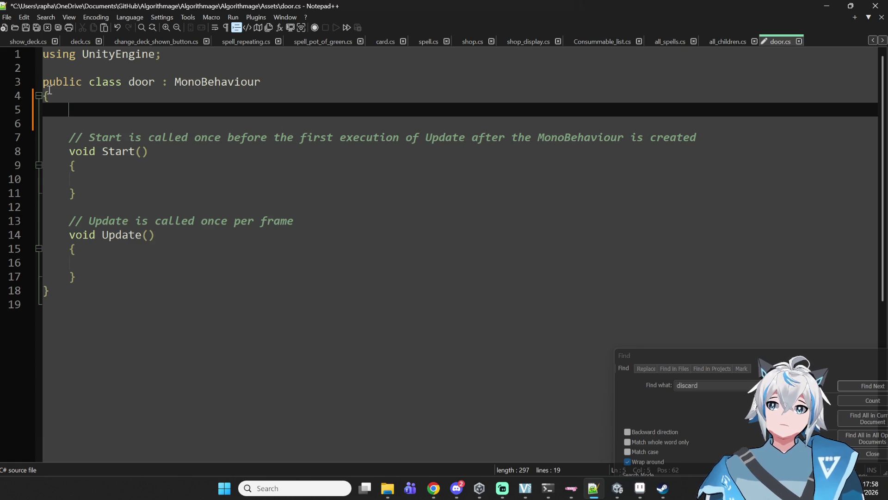
Declare 'public Sprite open;', 'public Sprite closed;' and 'public SpriteRenderer my_spriterenderer;', then save
text(public Sprite )
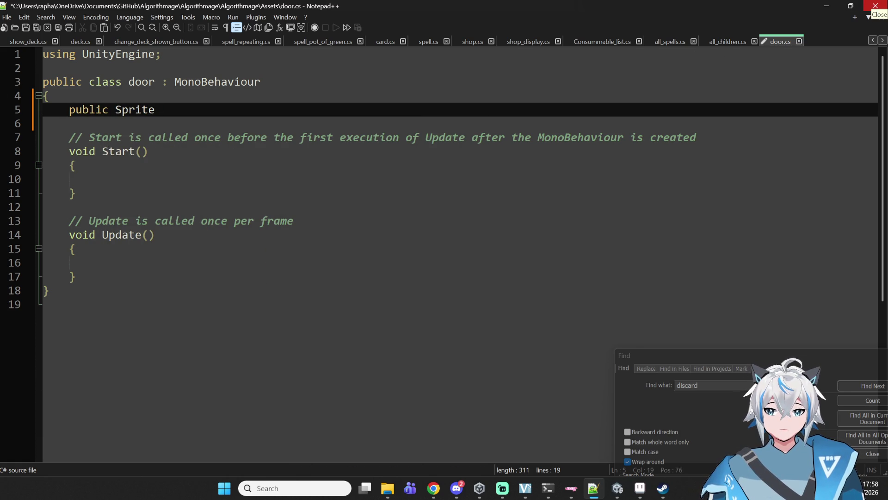
text(open)
key(Return)
text(pu)
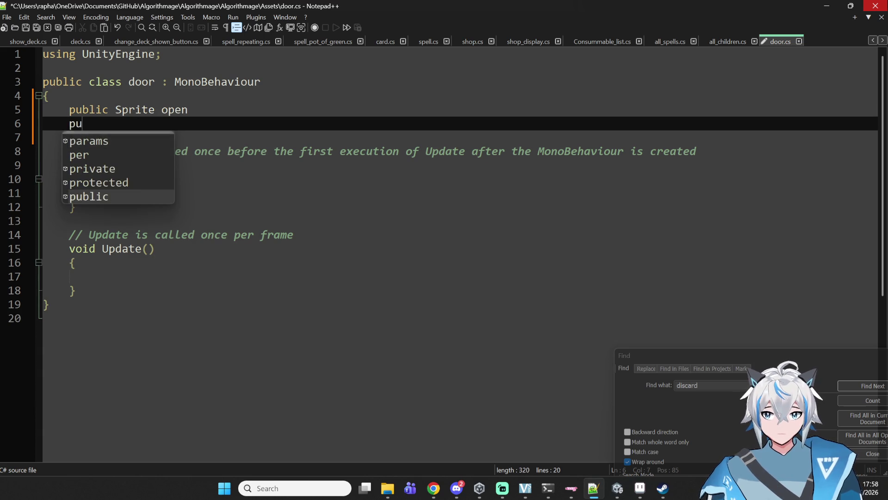
text(blic Sprite closed;)
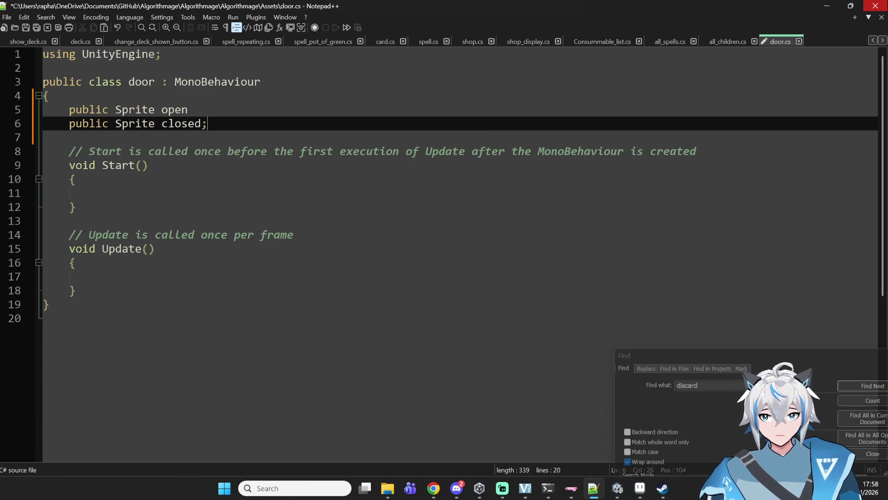
click(188, 109)
key(Down)
key(Down)
key(Down)
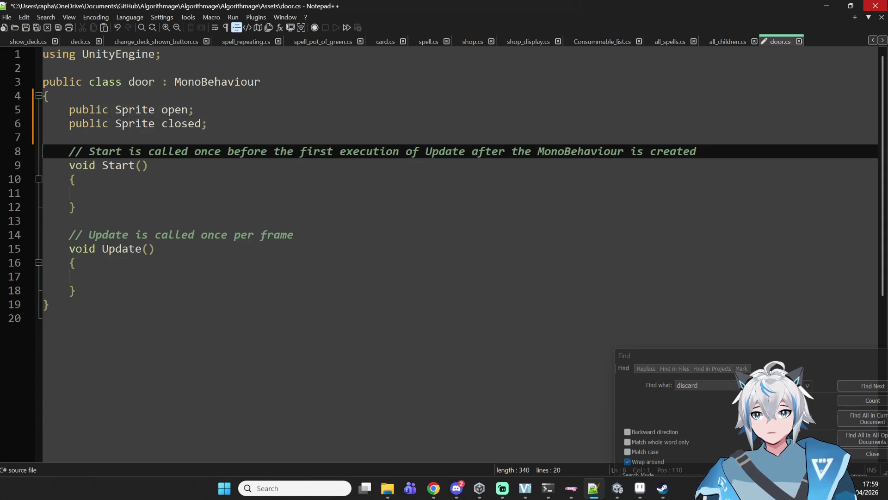
key(Up)
text(pyu)
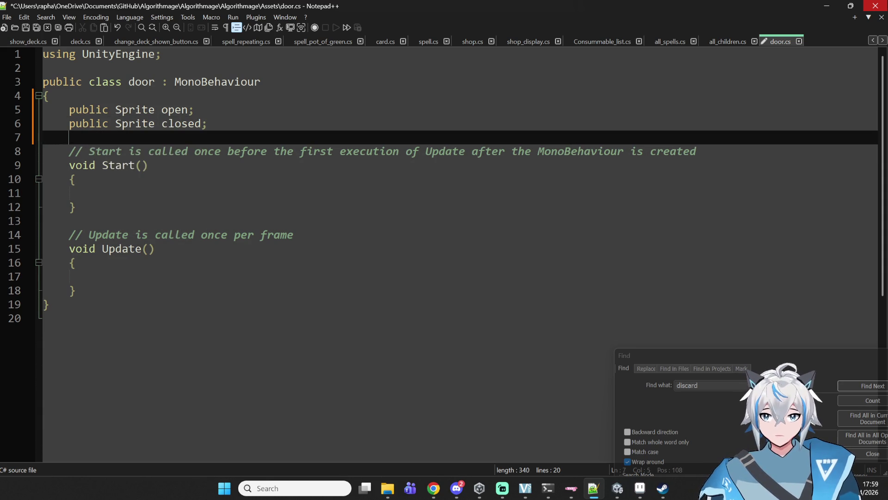
key(BackSpace)
key(BackSpace)
text(ublic )
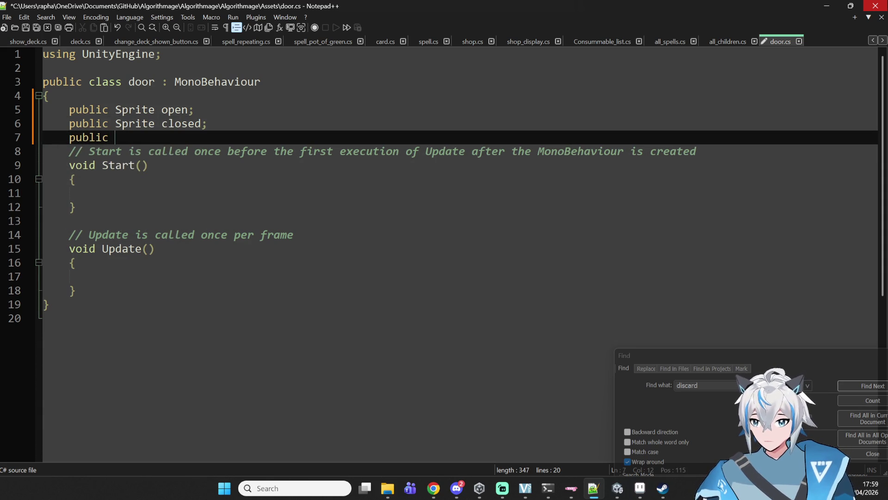
text(Sp)
key(BackSpace)
text(SpriteRenderer my_spriterenderer;)
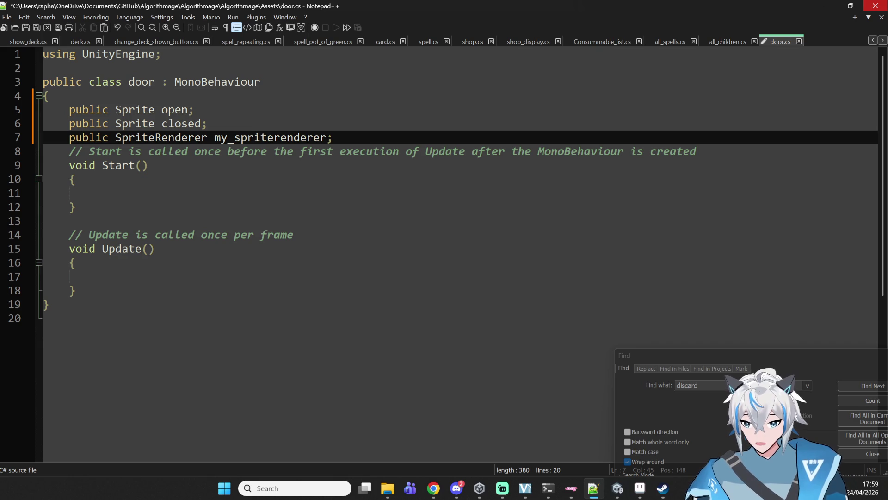
key(ctrl+s)
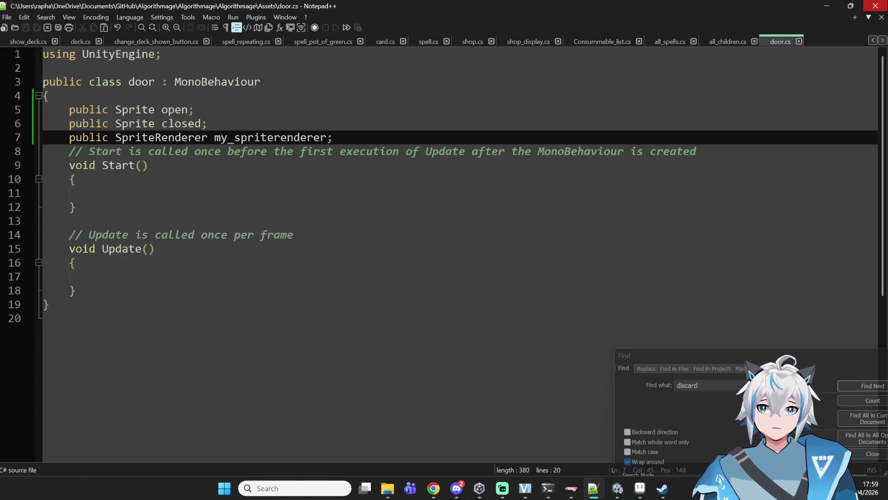
Look over the empty Start method, then add a blank line after the my_spriterenderer field
click(132, 196)
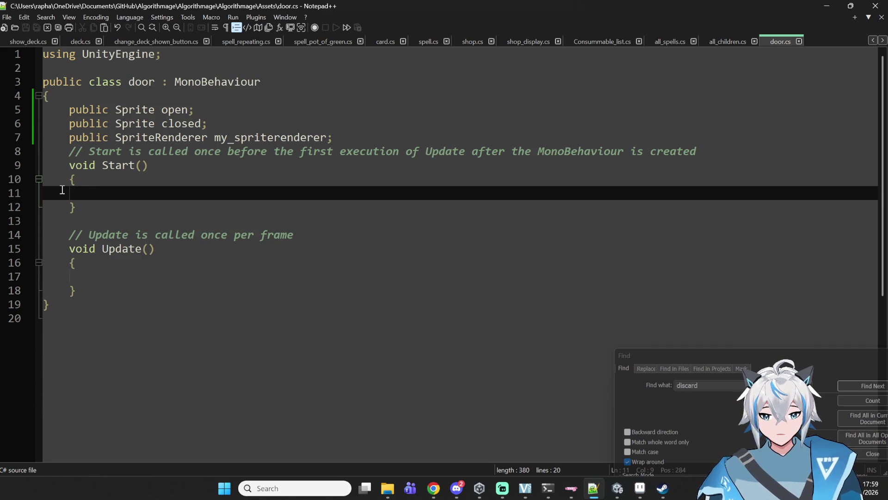
click(374, 183)
mouse_move(358, 182)
mouse_down()
mouse_move(306, 210)
mouse_move(123, 174)
mouse_up()
click(314, 198)
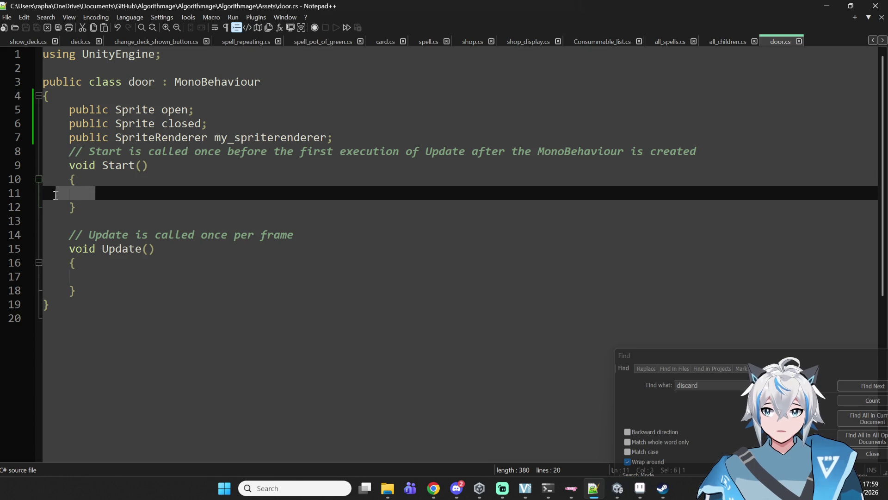
click(155, 185)
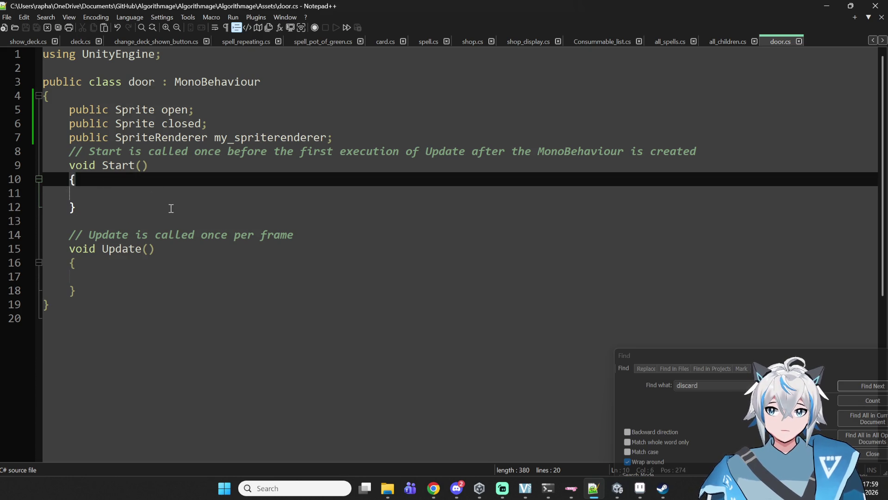
click(267, 195)
mouse_move(253, 196)
mouse_down()
mouse_move(237, 125)
mouse_move(536, 153)
mouse_up()
mouse_move(693, 151)
mouse_down()
mouse_move(703, 150)
mouse_move(282, 137)
mouse_move(610, 131)
mouse_move(717, 138)
mouse_move(725, 154)
mouse_up()
click(336, 147)
click(514, 155)
click(465, 153)
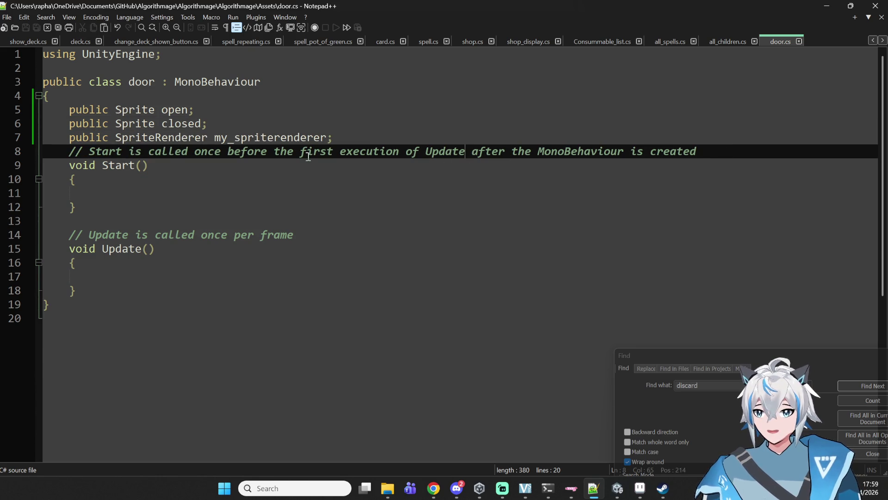
drag(66, 157, 698, 151)
click(605, 190)
click(517, 149)
click(522, 138)
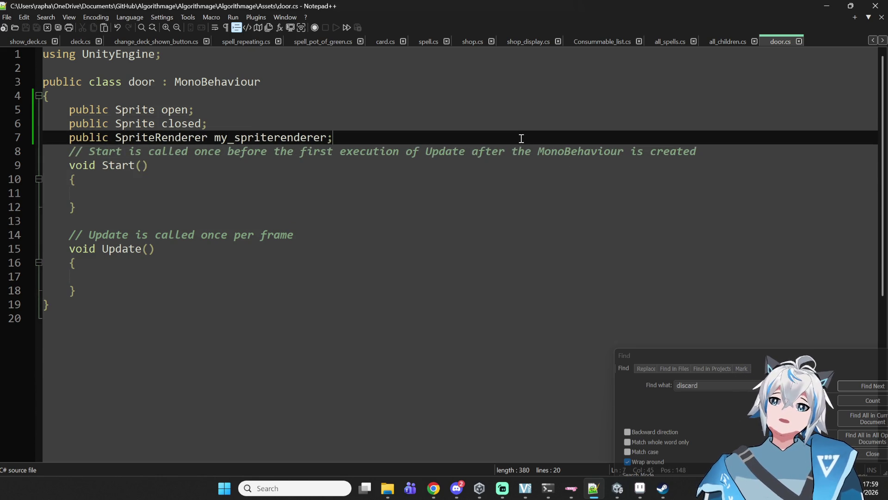
key(Return)
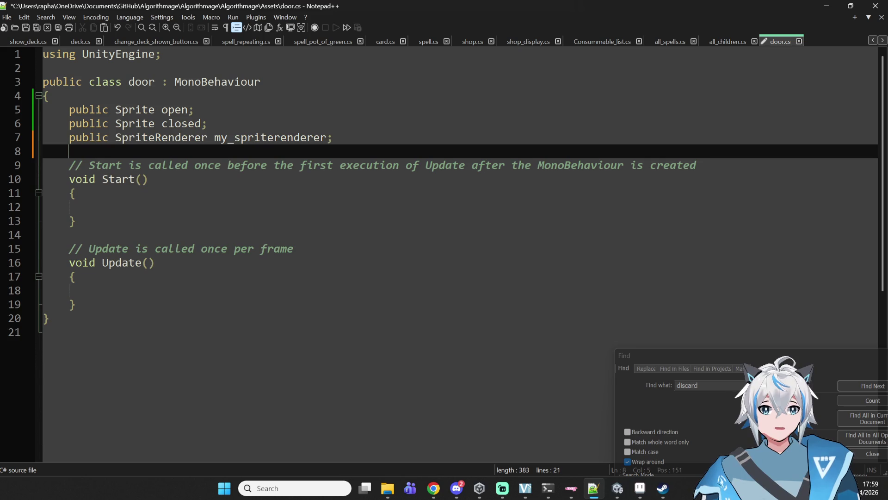
Keep one blank line below the field declarations, save door.cs, and review the class body
key(Return)
key(BackSpace)
key(BackSpace)
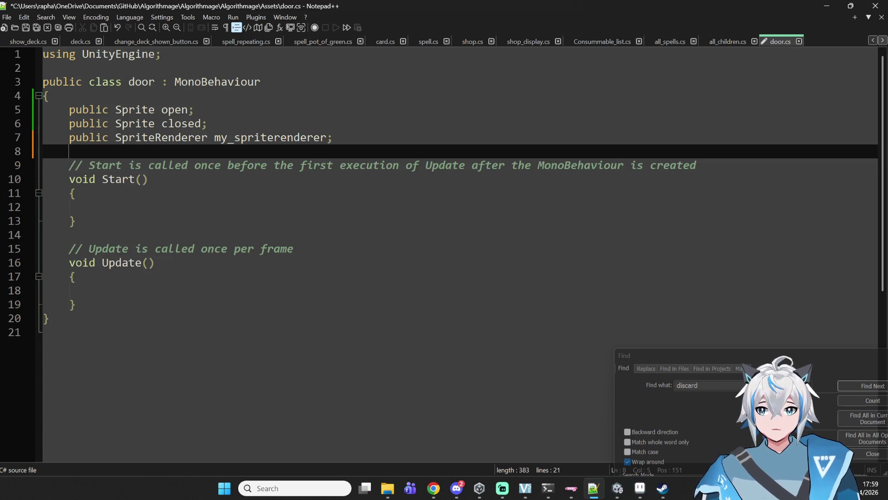
key(ctrl+s)
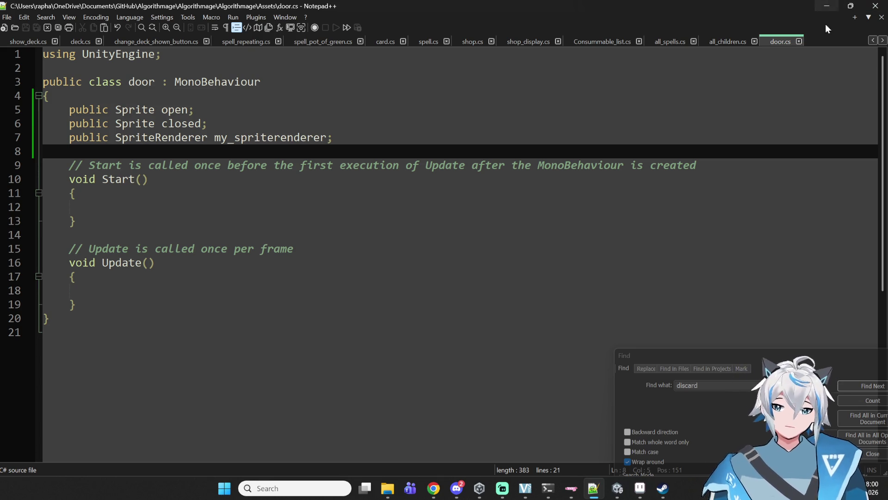
double_click(299, 137)
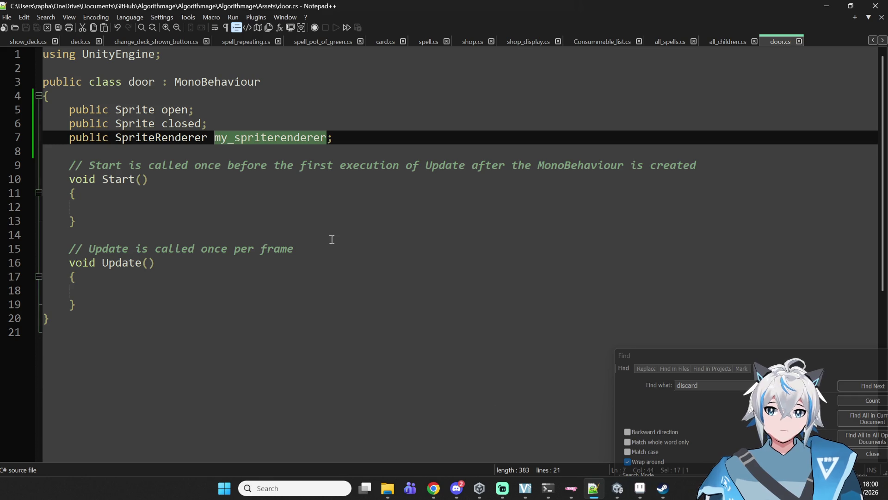
click(296, 234)
mouse_move(296, 292)
mouse_down()
mouse_move(167, 109)
mouse_move(71, 116)
mouse_move(124, 300)
mouse_up()
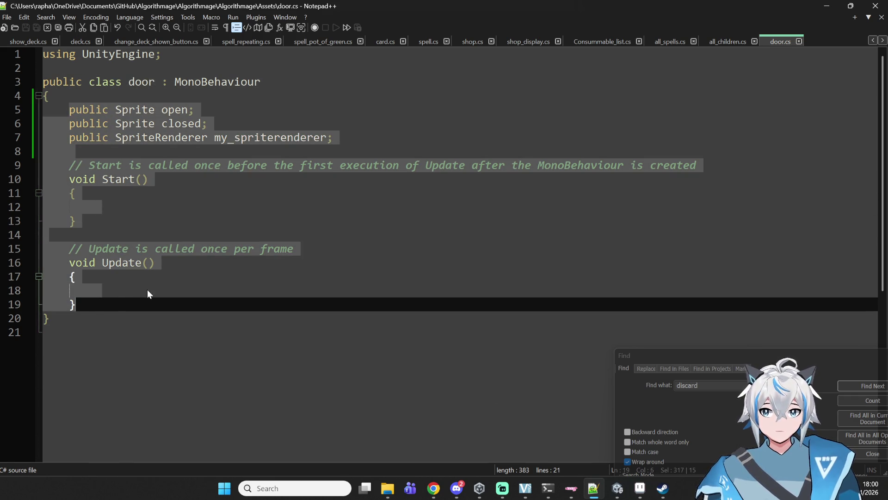
click(147, 289)
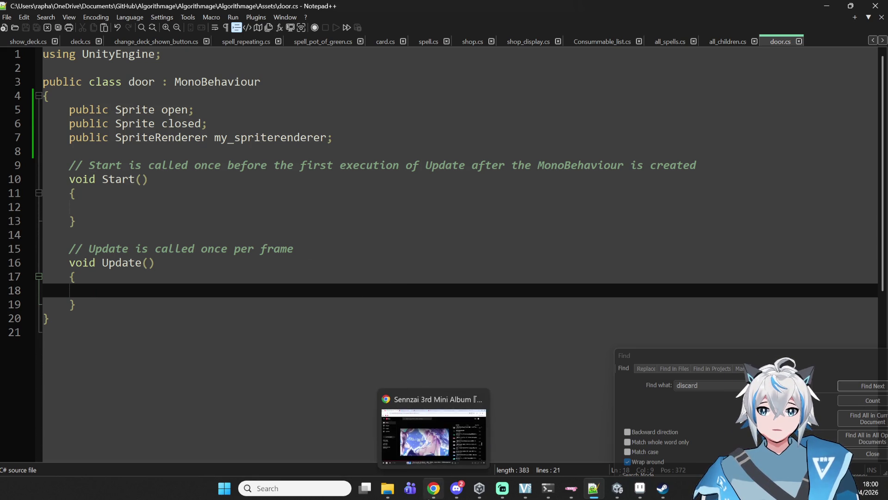
Test-paste my_spriterenderer into the Update body, then undo the paste
click(429, 495)
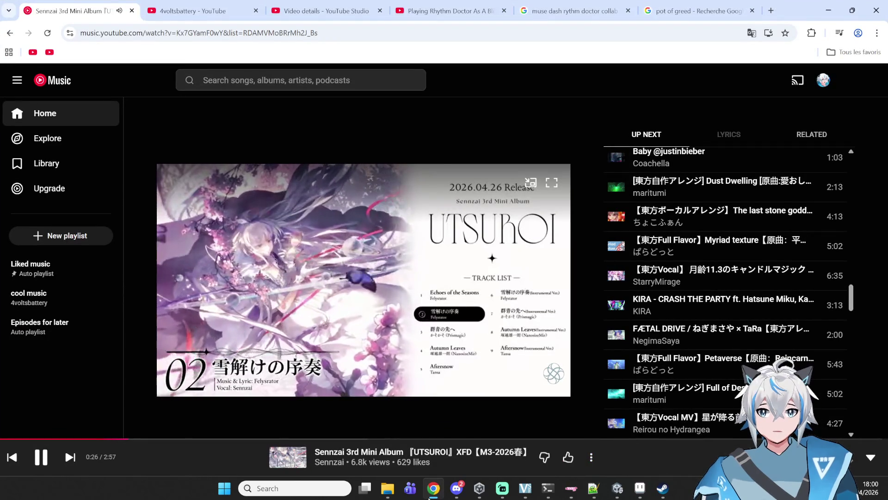
click(430, 494)
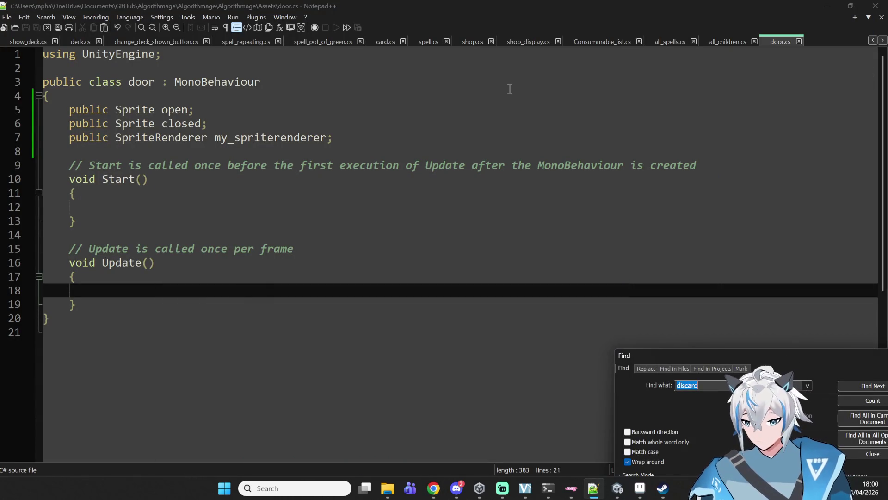
click(223, 166)
click(369, 153)
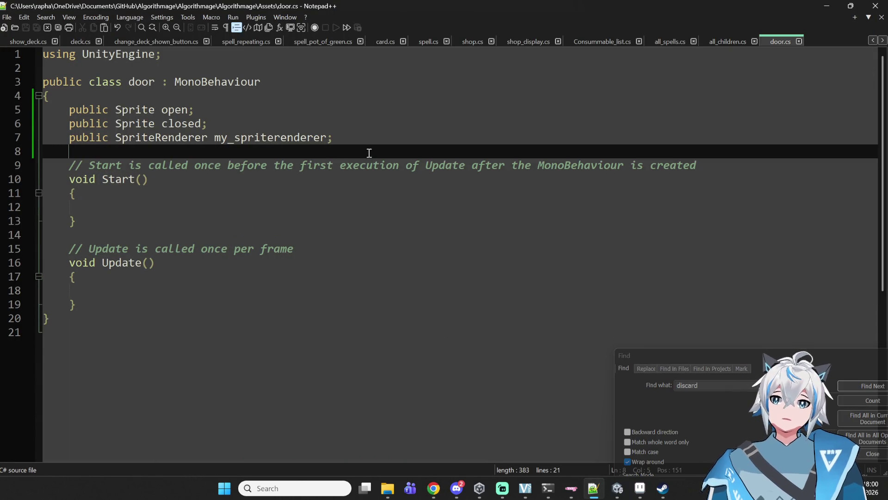
double_click(306, 141)
key(ctrl+c)
click(219, 248)
click(193, 294)
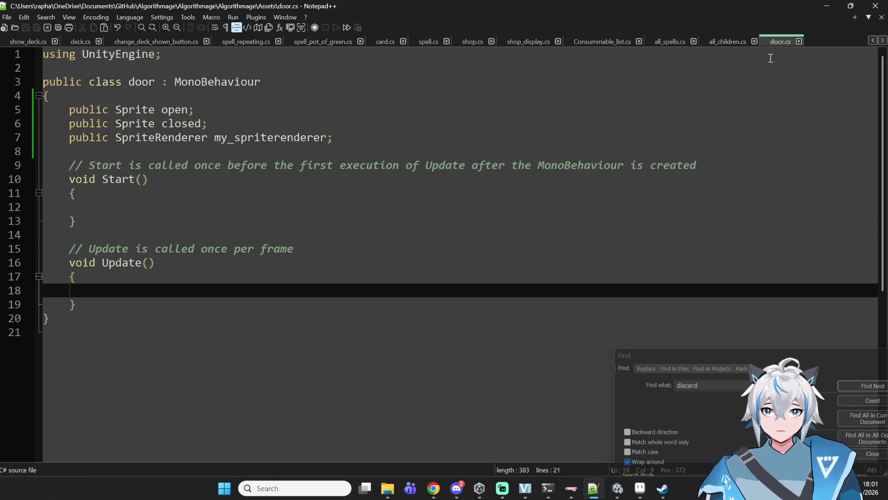
key(ctrl+v)
key(ctrl+z)
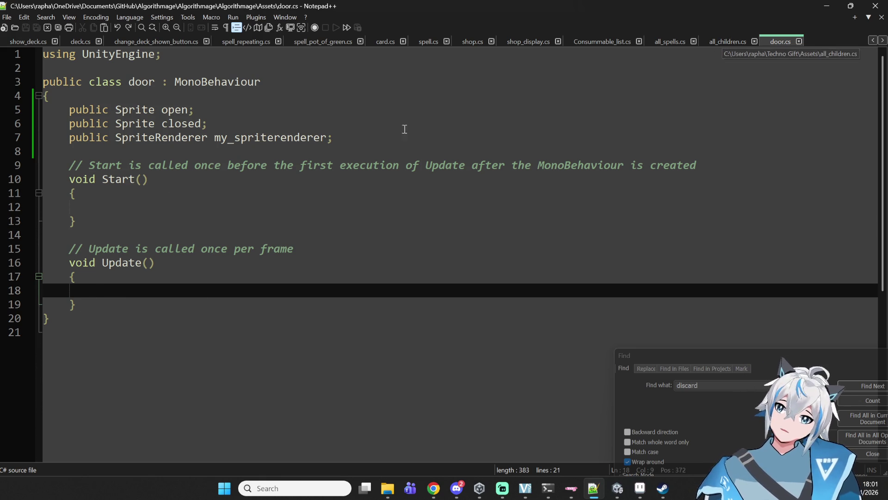
click(209, 157)
Declare a 'private int holding;' field below the sprite fields
key(Return)
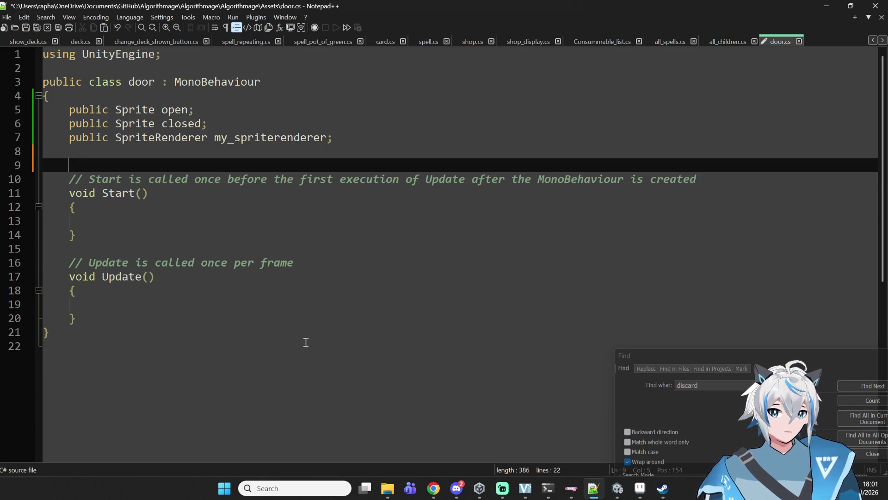
key(Return)
key(Up)
text(int)
key(Escape)
key(BackSpace)
key(BackSpace)
key(BackSpace)
text(privat)
key(BackSpace)
text(v)
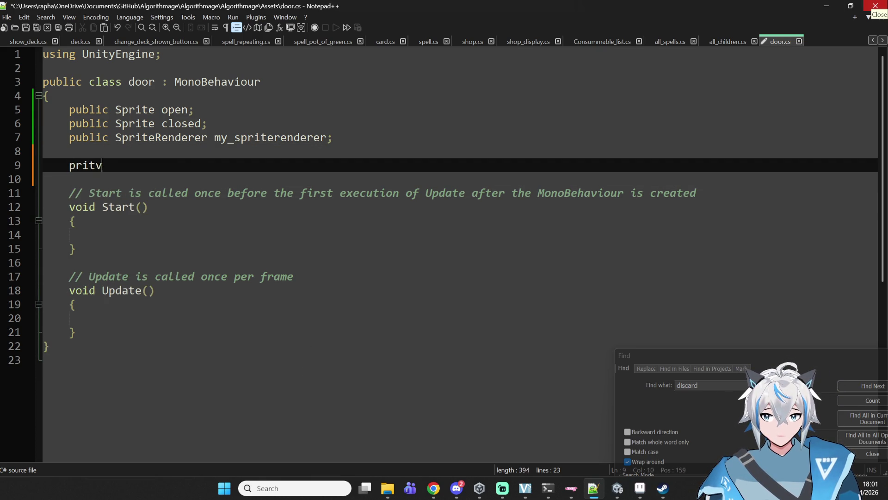
key(Return)
text(int holding;)
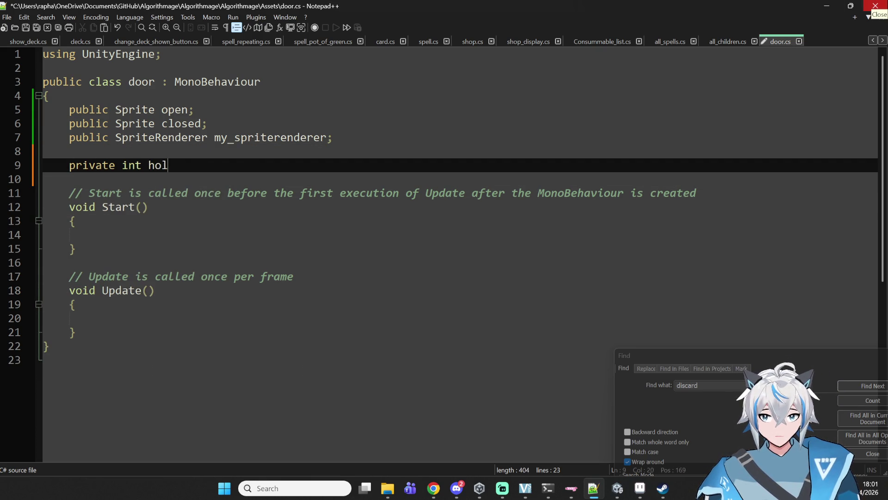
Add 'holding -= 1' in Update and initialize holding to 0
key(Down)
key(Down)
key(Down)
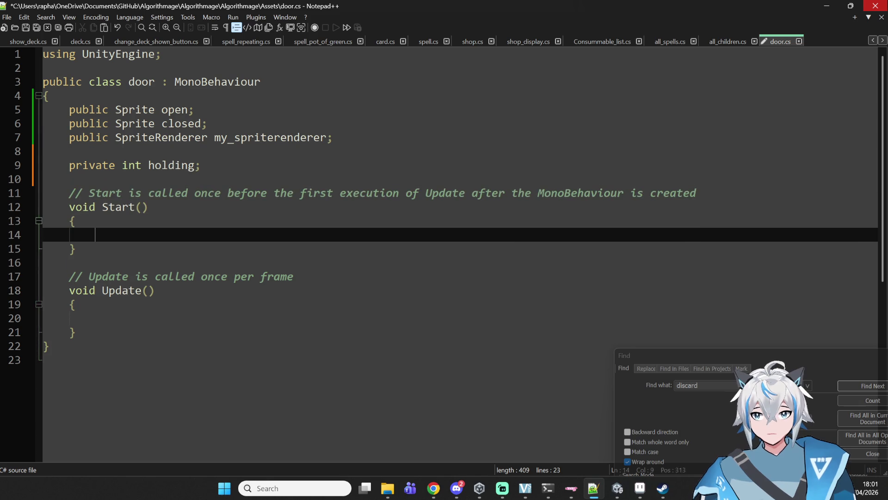
text(hol)
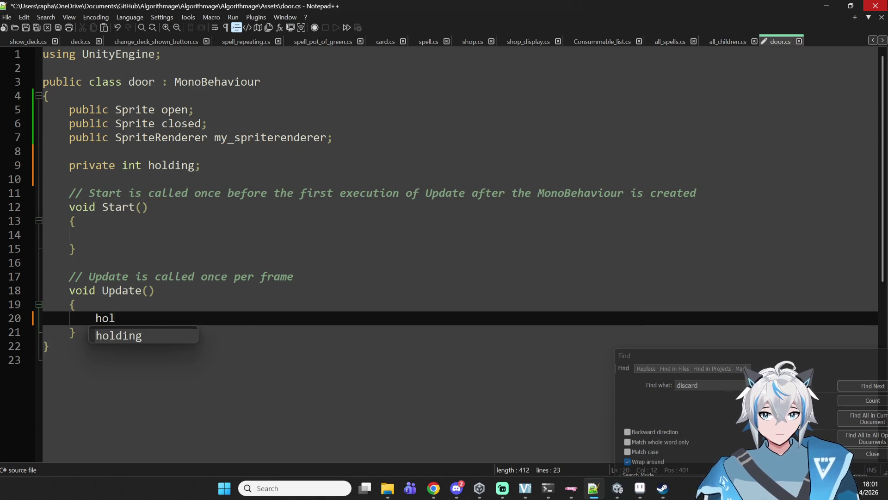
text(ding -= 1)
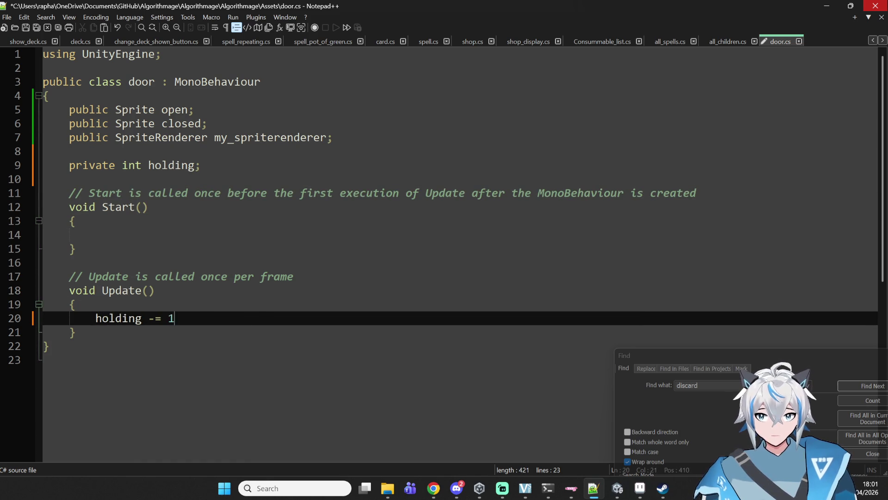
key(Up)
key(Up)
key(Up)
click(194, 165)
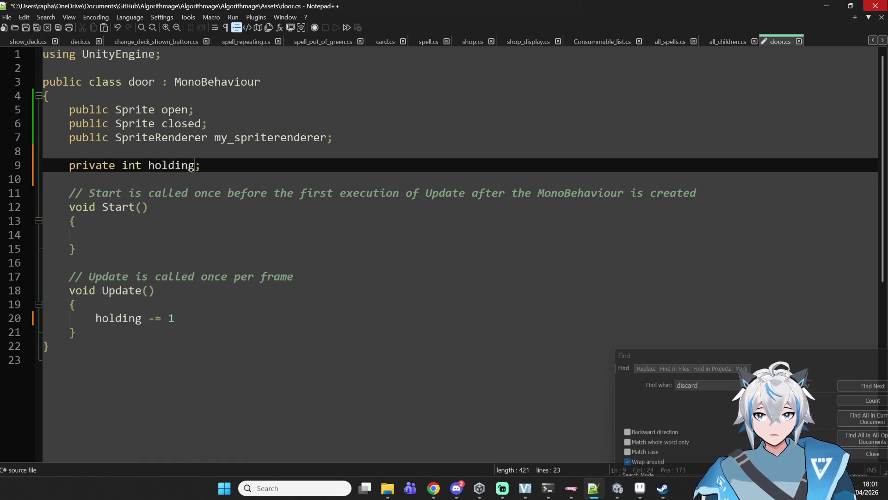
text(= 0.)
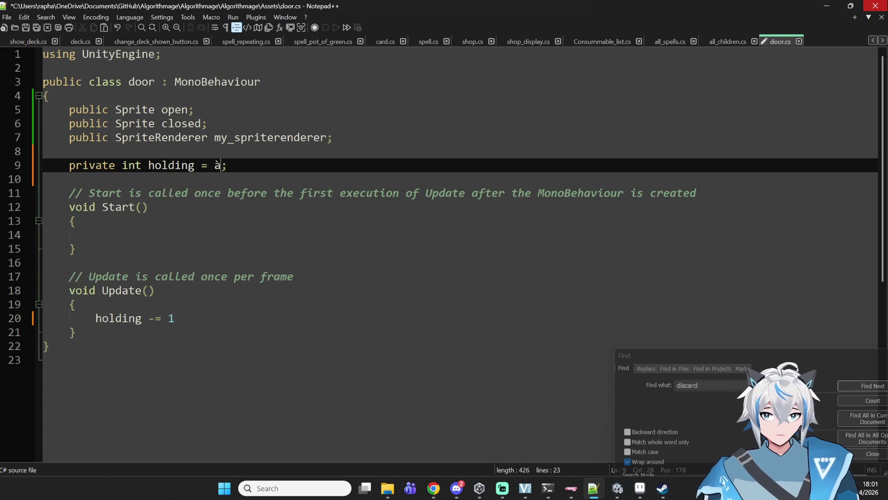
key(BackSpace)
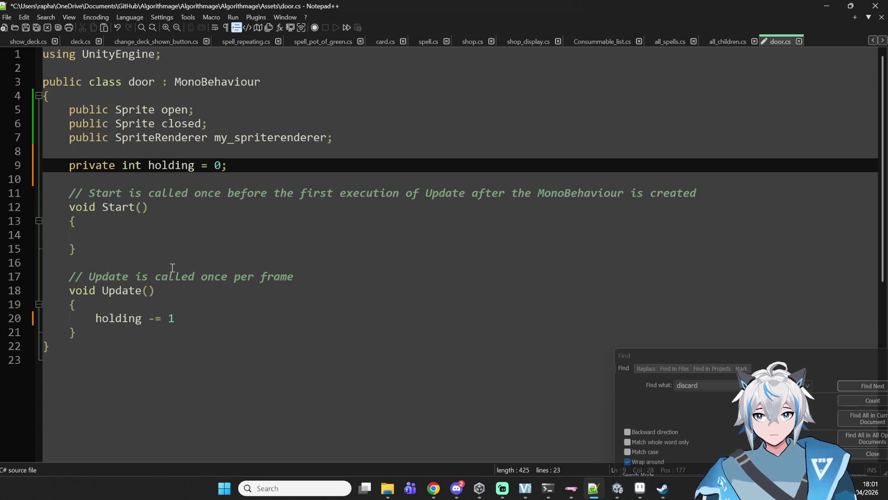
Wrap the decrement in 'if (holding > 0){ }' and add an empty else{ } block
click(134, 318)
key(Up)
key(Return)
key(Return)
text(if )
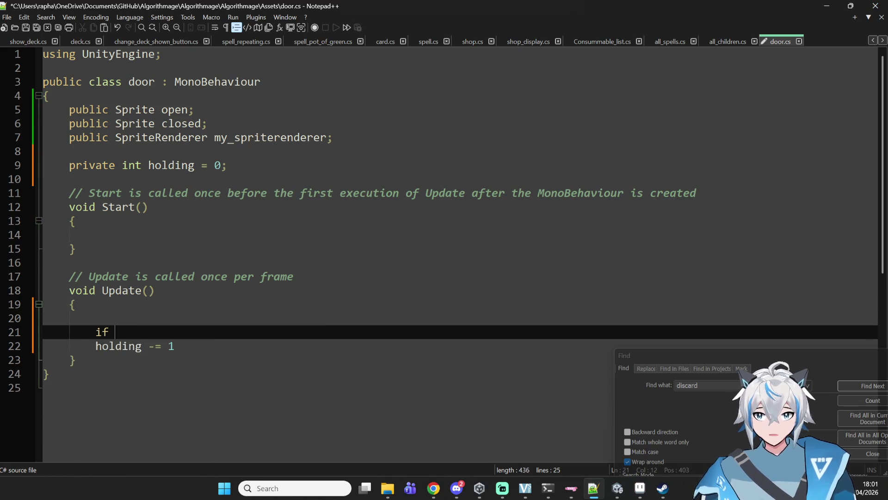
text((holding )
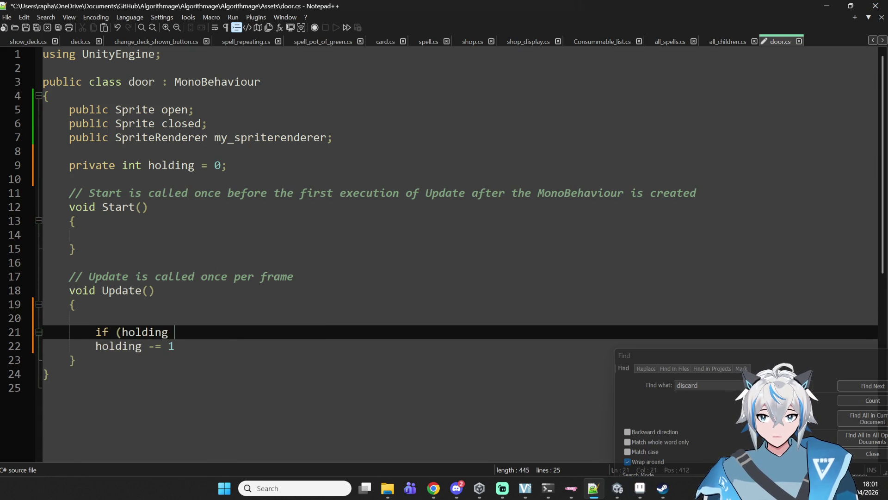
text(> 0){)
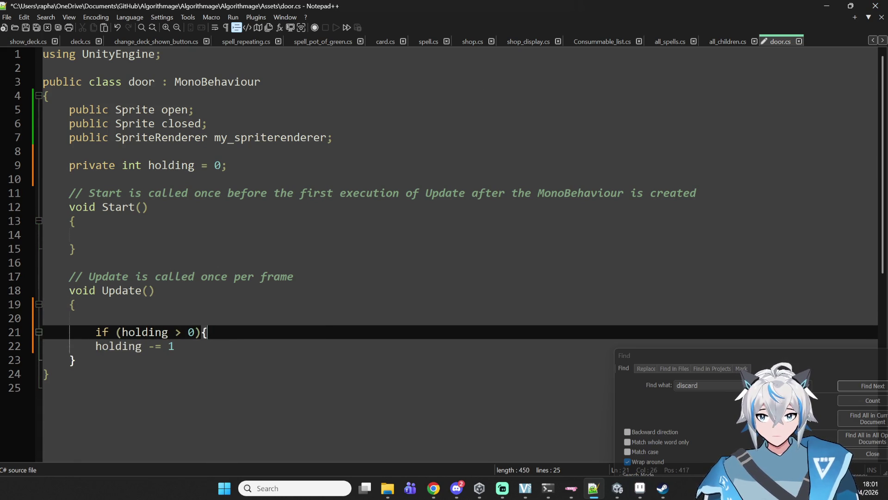
click(175, 346)
key(Return)
text(})
key(Up)
key(Home)
key(Tab)
key(Down)
key(End)
key(Return)
text(else{)
key(Return)
key(Return)
text(})
key(Up)
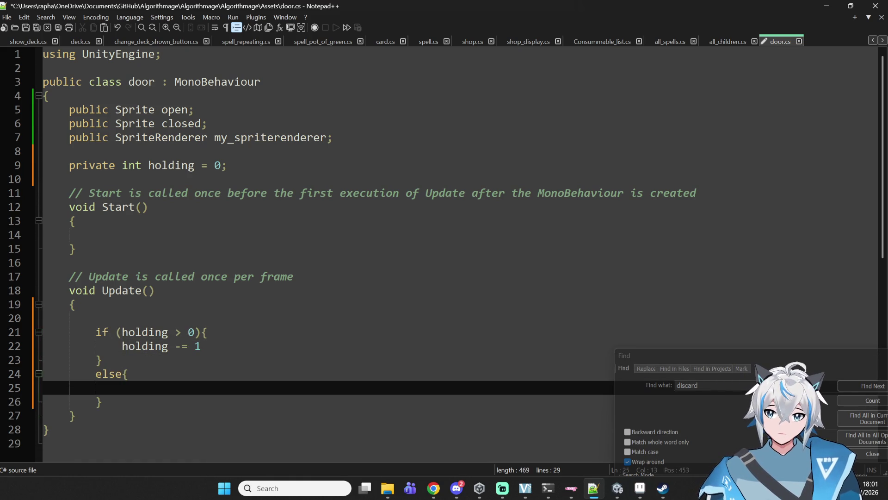
In the else branch, set my_spriterenderer.sprite to open
double_click(284, 143)
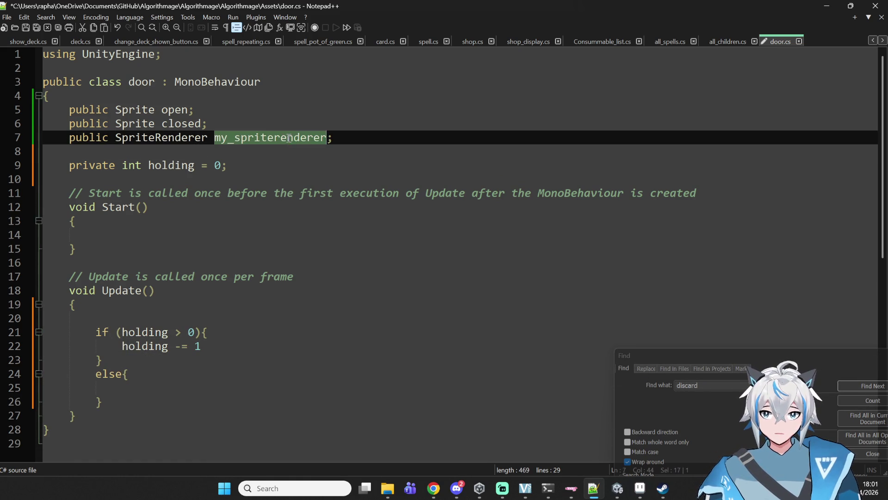
click(84, 433)
click(123, 380)
key(ctrl+v)
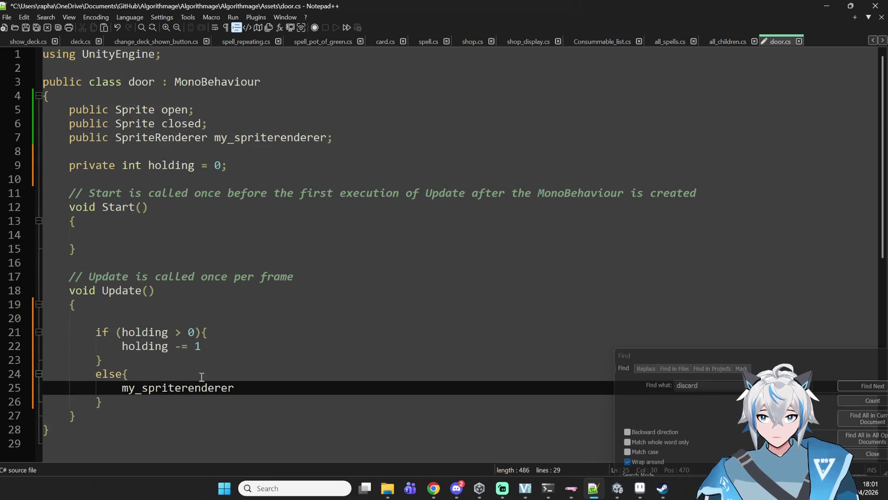
text( =)
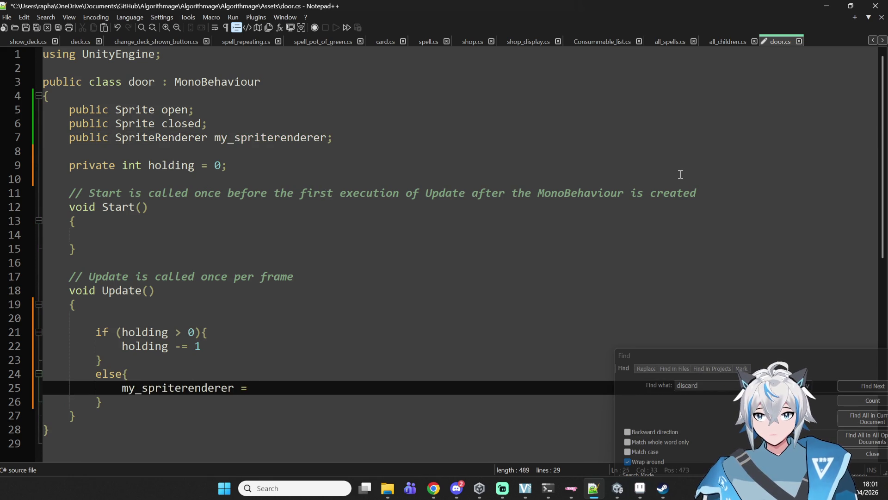
text(.sprite)
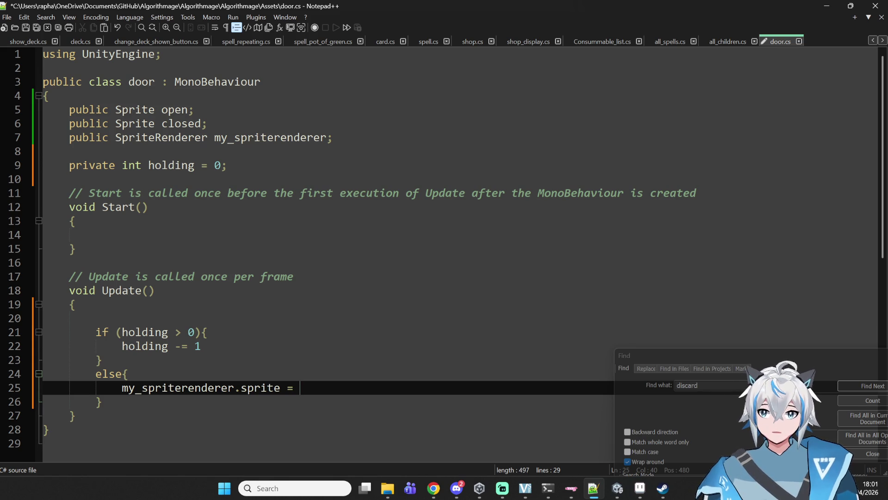
text(open;)
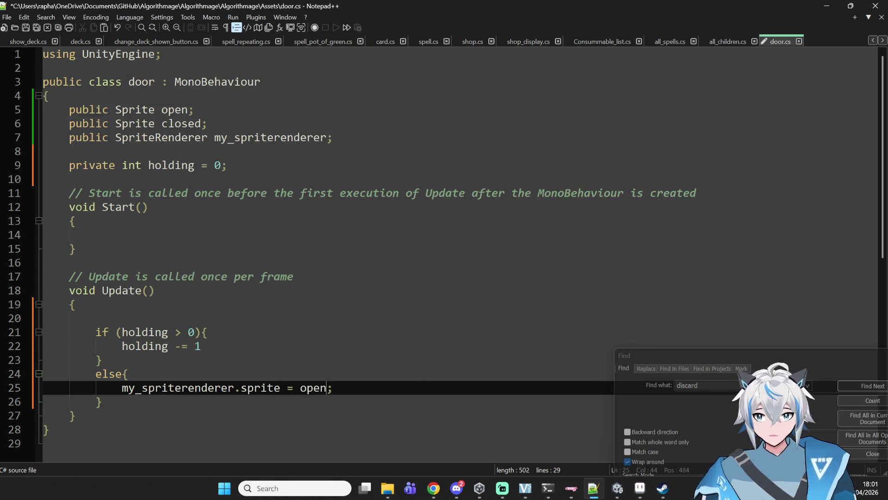
Copy the assignment into the if branch using closed, and remove Update's leading blank line
drag(121, 388, 364, 389)
key(ctrl+c)
click(284, 347)
key(Return)
key(ctrl+v)
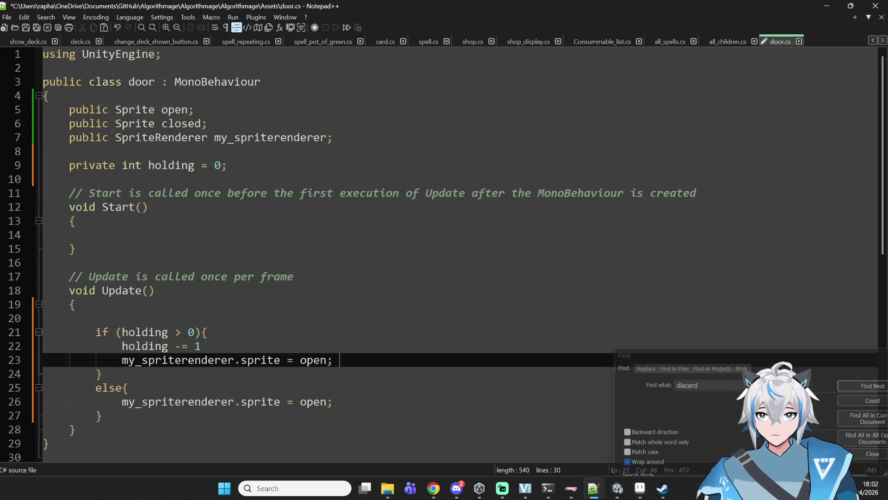
key(BackSpace)
key(BackSpace)
key(BackSpace)
text(clo)
key(BackSpace)
key(BackSpace)
double_click(349, 391)
key(Down)
key(Down)
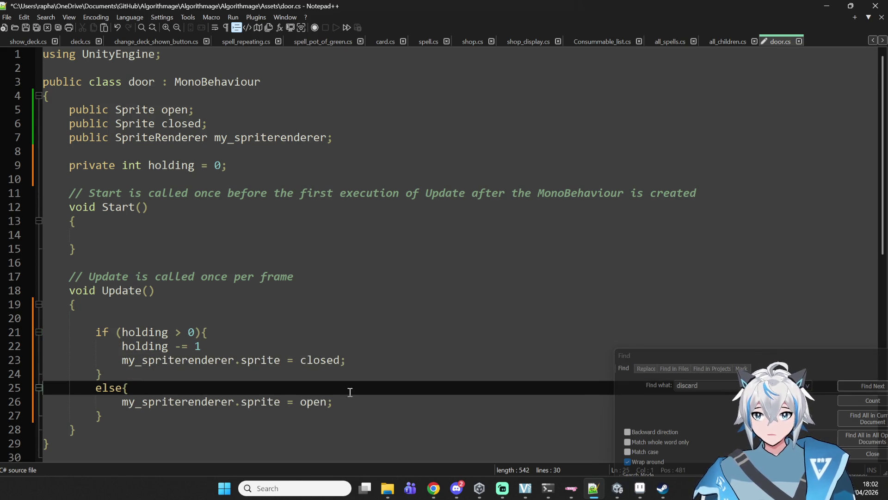
scroll(101, 308, down, 2)
click(119, 231)
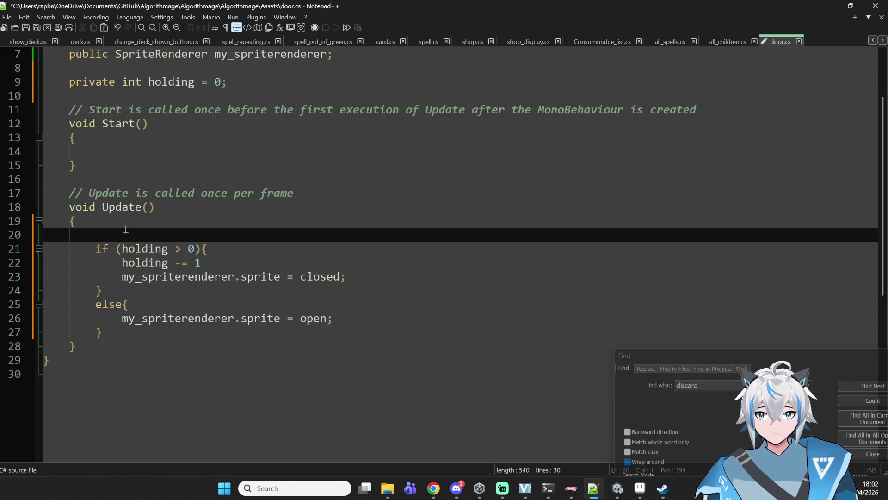
key(BackSpace)
key(BackSpace)
key(BackSpace)
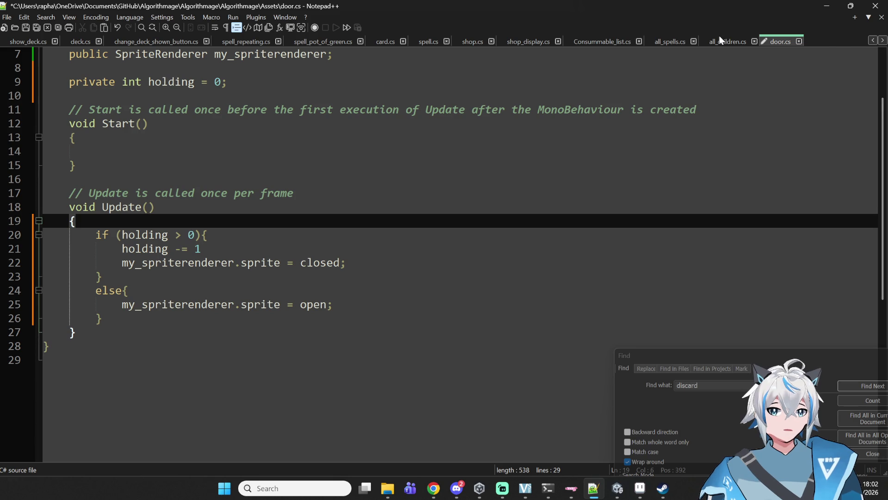
click(505, 40)
Look through shop.cs, spell.cs and card.cs, and copy card.cs's void OnMouseOver() declaration
click(463, 39)
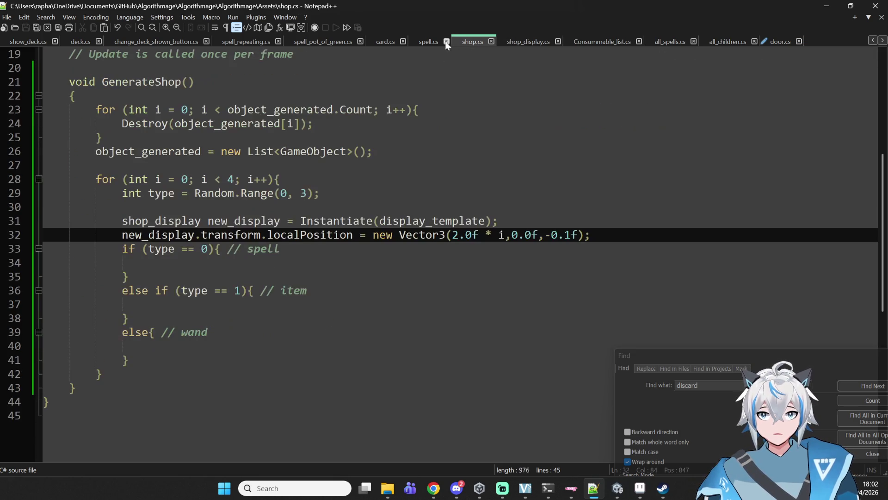
click(425, 40)
scroll(286, 106, down, 14)
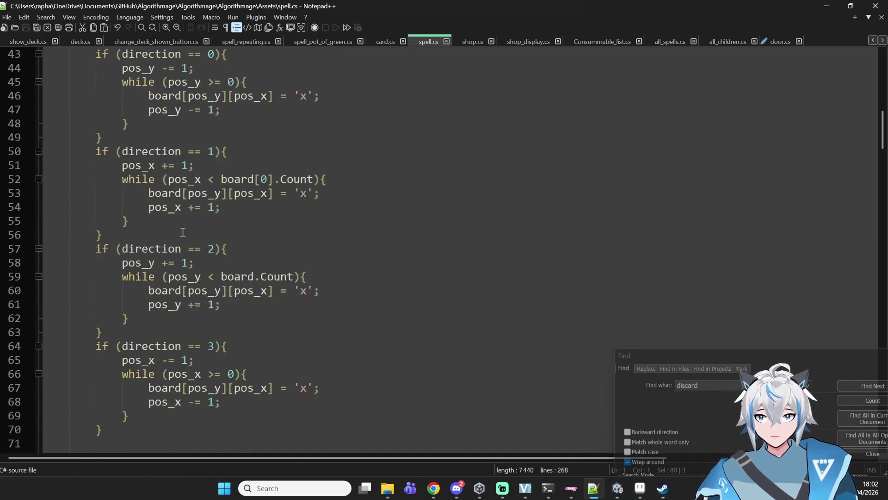
click(384, 42)
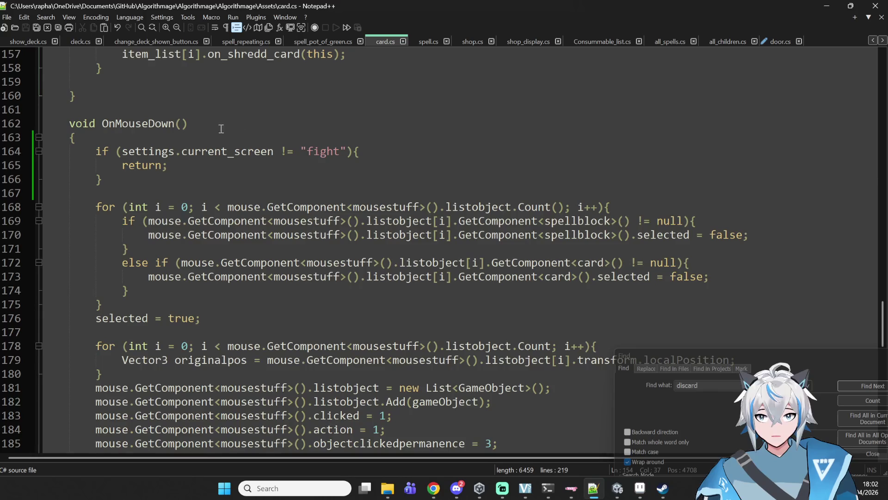
scroll(232, 151, up, 7)
scroll(232, 150, up, 5)
scroll(209, 150, down, 20)
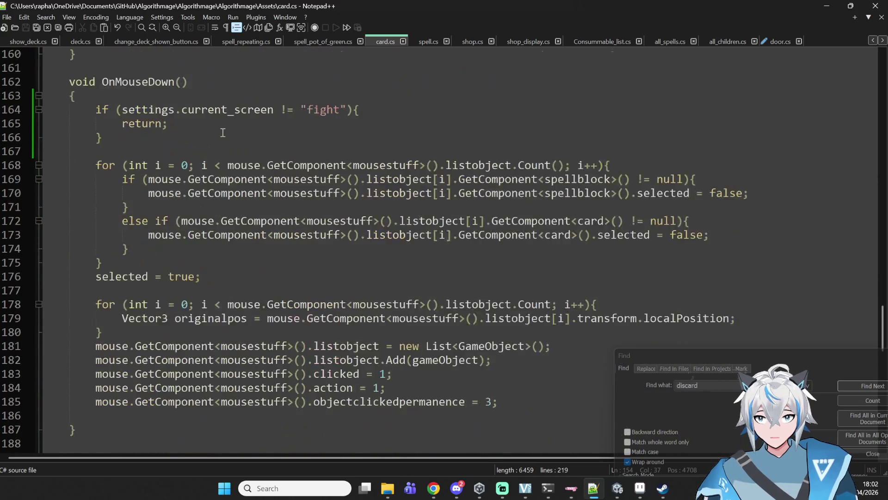
double_click(129, 181)
click(69, 179)
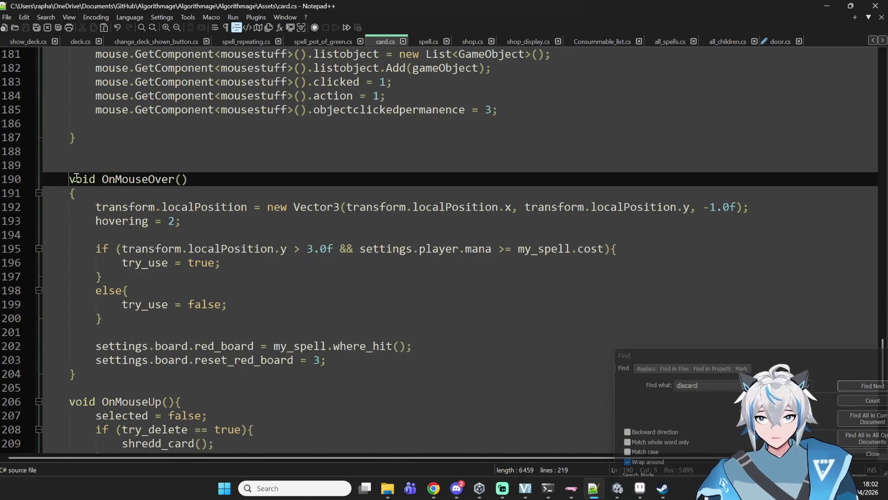
key(shift+Up)
click(196, 206)
drag(187, 179, 65, 178)
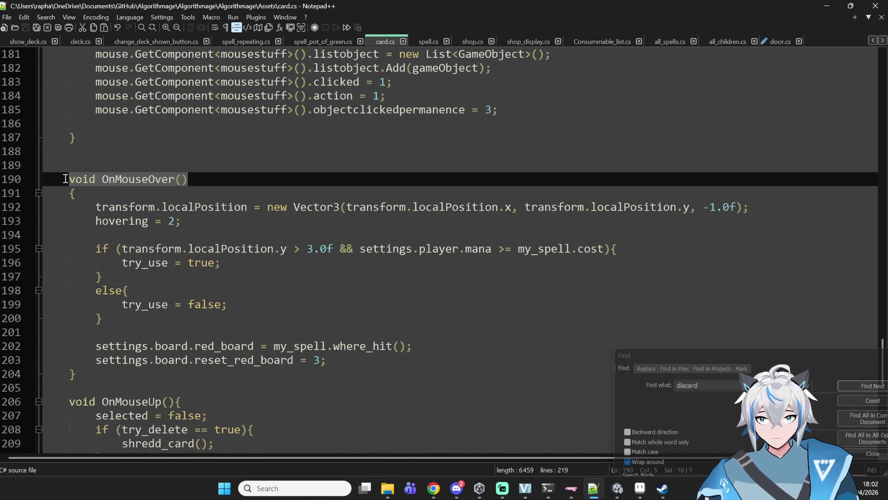
Paste an OnMouseOver method below Update in door.cs that sets holding = 3, and save
click(780, 41)
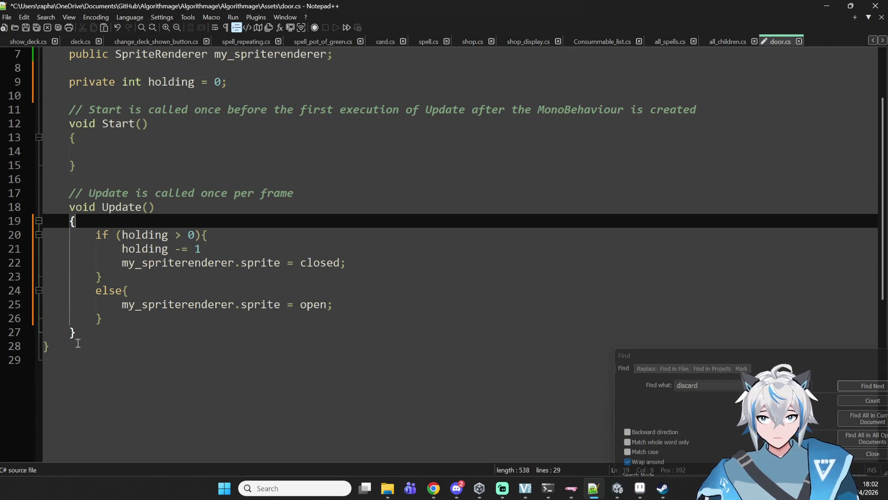
click(100, 332)
key(Return)
key(Return)
key(ctrl+v)
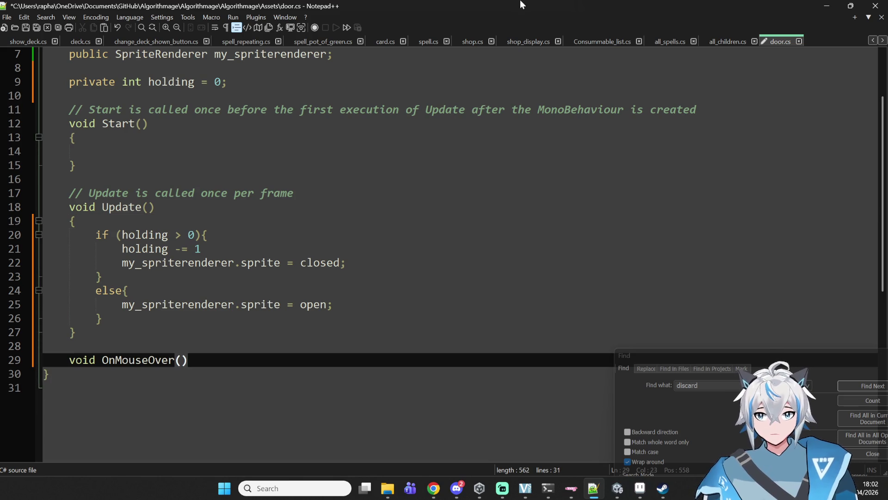
text({)
key(Return)
text(holding = 3;)
key(ctrl+s)
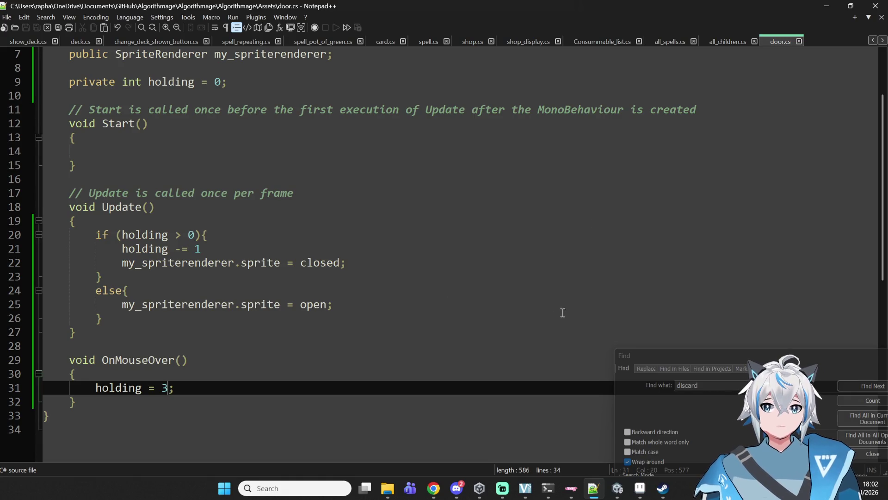
Review the holding and my_spriterenderer lines in Update's if/else branches
double_click(314, 263)
click(504, 276)
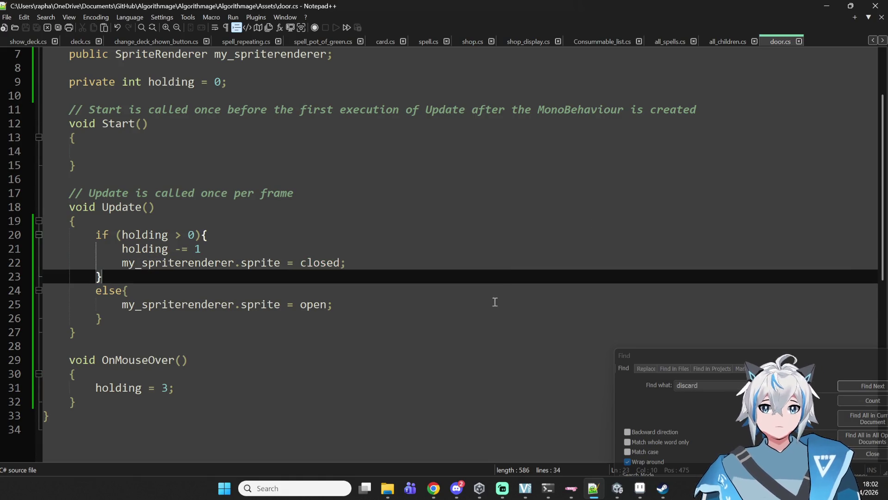
click(491, 303)
click(230, 292)
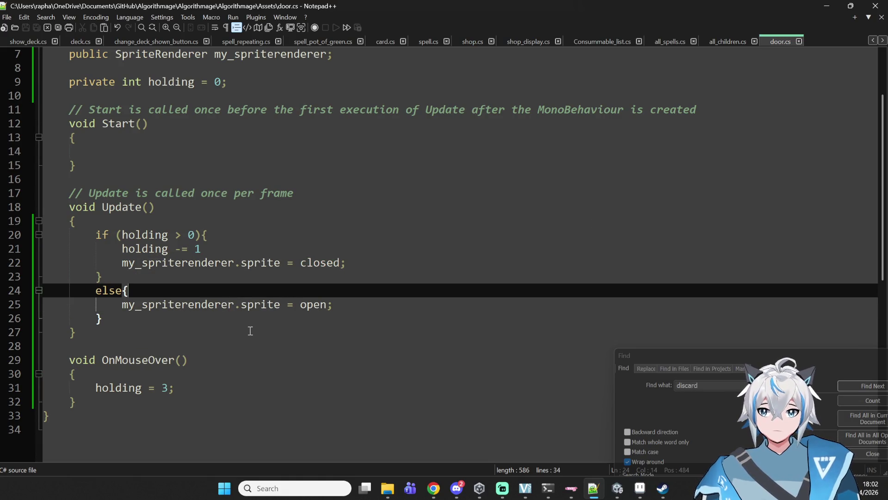
double_click(165, 250)
click(218, 262)
double_click(217, 263)
click(133, 250)
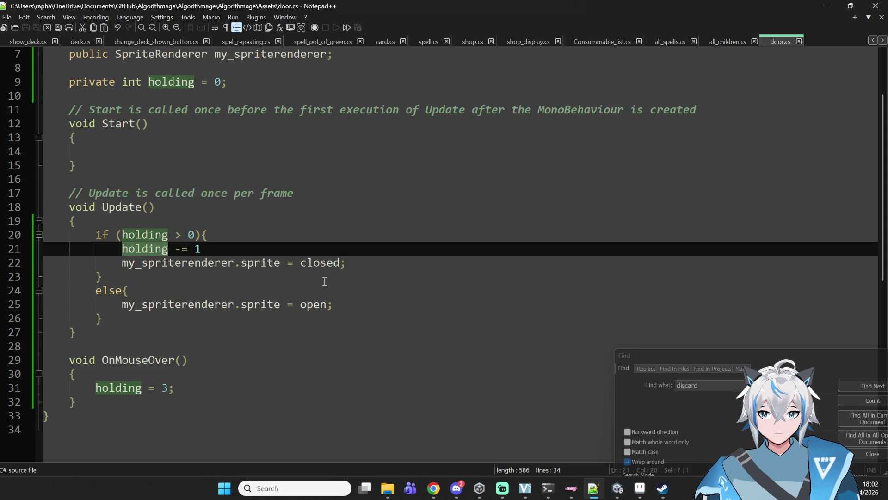
Swap the sprites so the if branch shows open and the else branch shows closed, then save
double_click(310, 303)
key(ctrl+x)
double_click(301, 262)
key(ctrl+v)
click(300, 304)
text(closed)
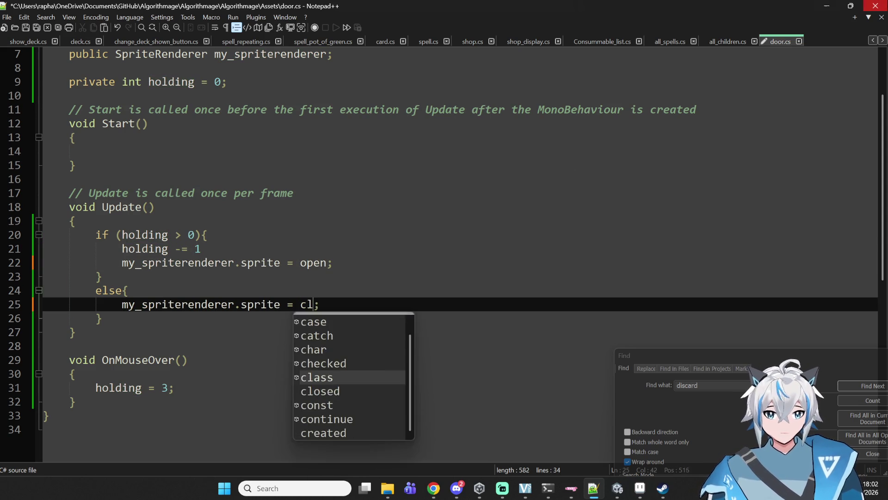
key(ctrl+s)
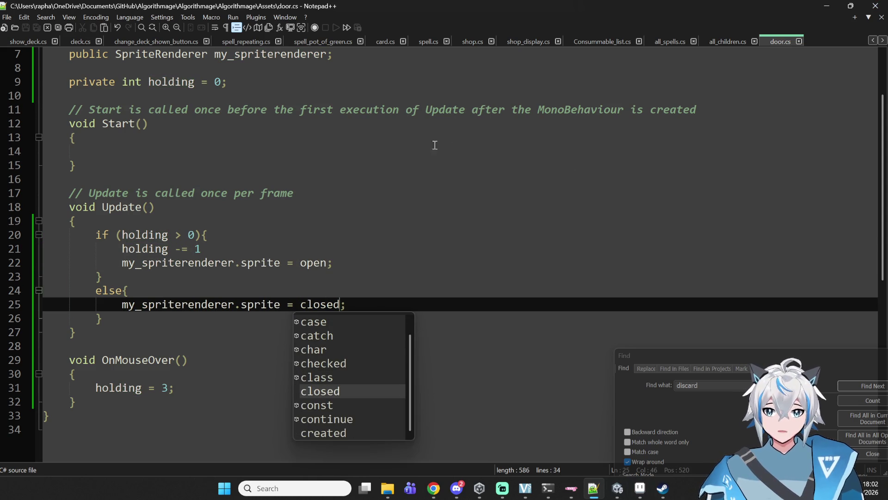
Dismiss the autocomplete list and place the caret after the OnMouseOver method
click(513, 140)
scroll(397, 417, up, 2)
mouse_move(417, 452)
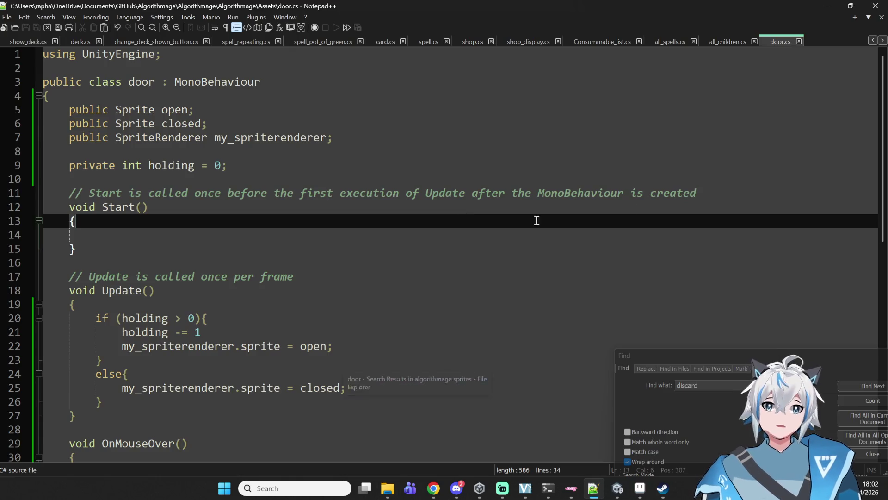
scroll(616, 167, down, 6)
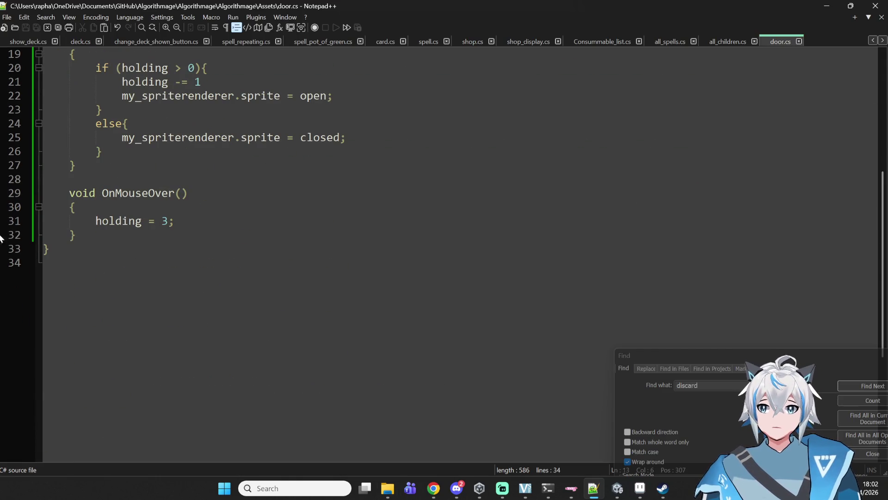
double_click(118, 204)
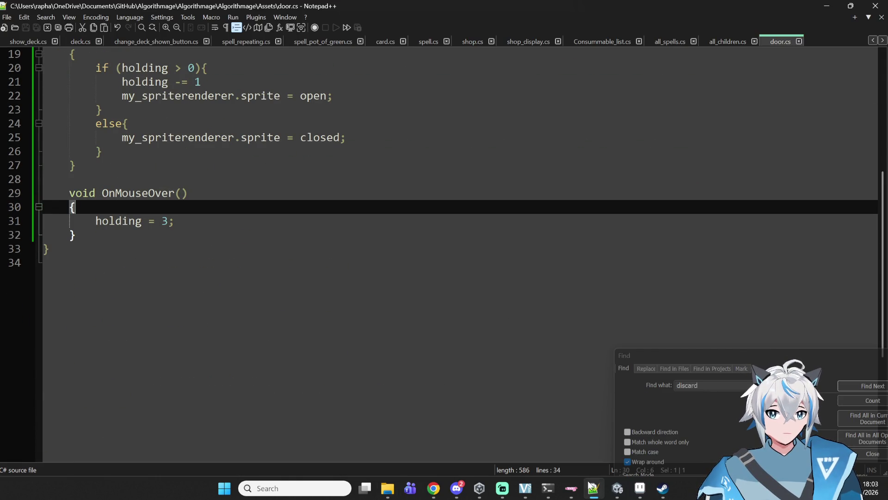
scroll(370, 277, up, 2)
click(205, 263)
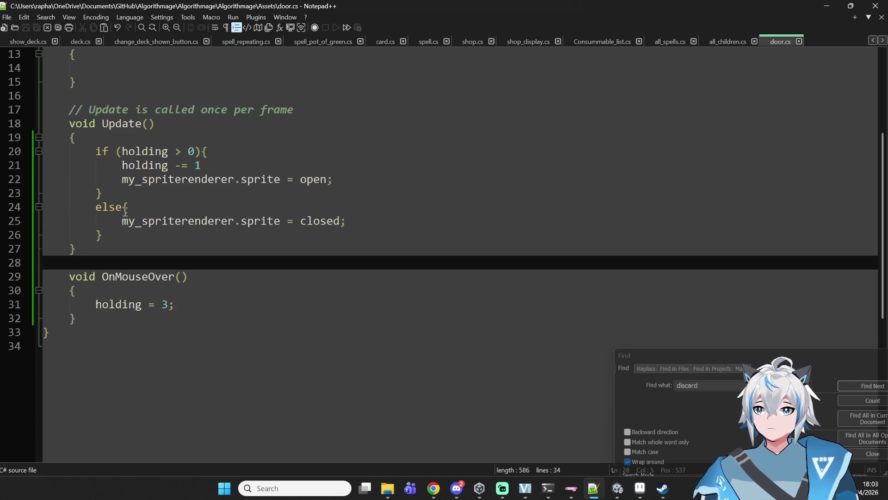
click(110, 318)
Write void OnMouseUp() setting settings.current_screen = "map" below OnMouseOver, and save door.cs
key(Return)
key(Return)
text(void on)
key(BackSpace)
key(BackSpace)
text(OnMouse)
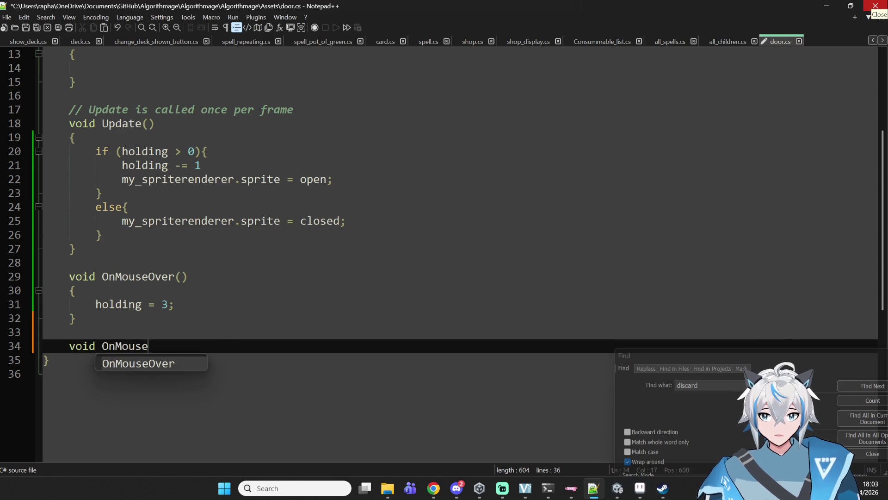
text(Up())
key(Return)
text({)
key(Return)
key(Return)
text(})
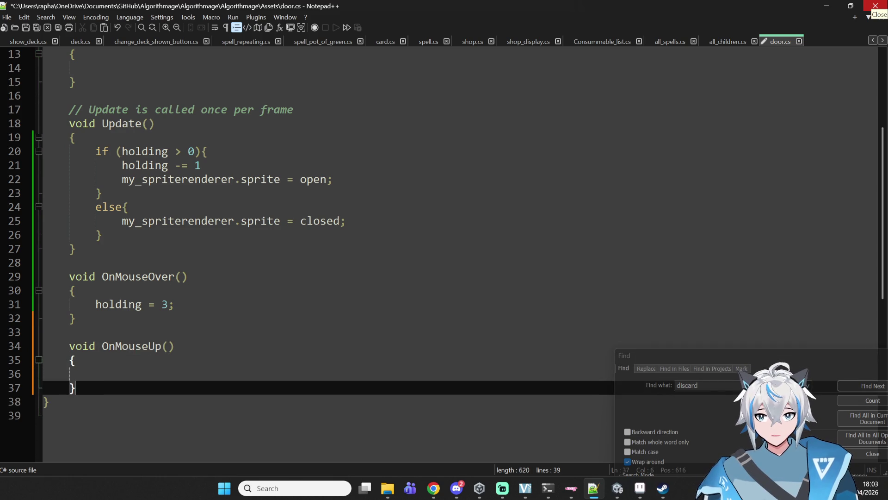
click(95, 374)
text(settings.cu)
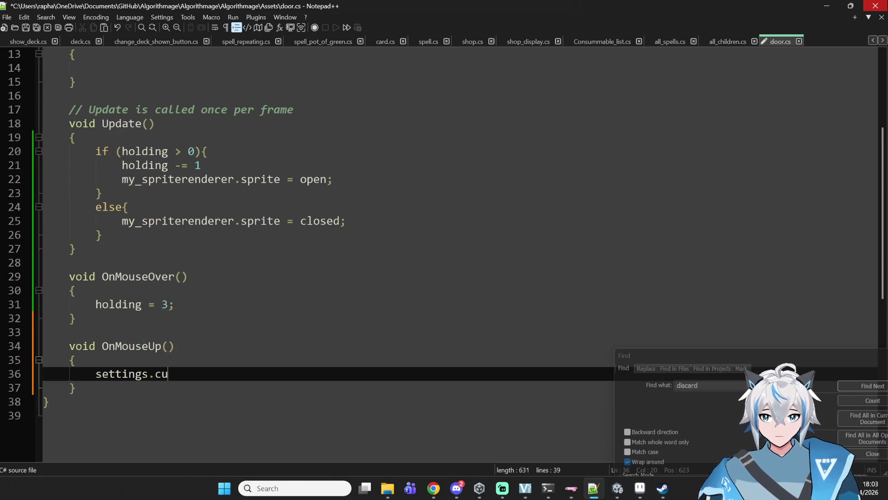
text(rrent_)
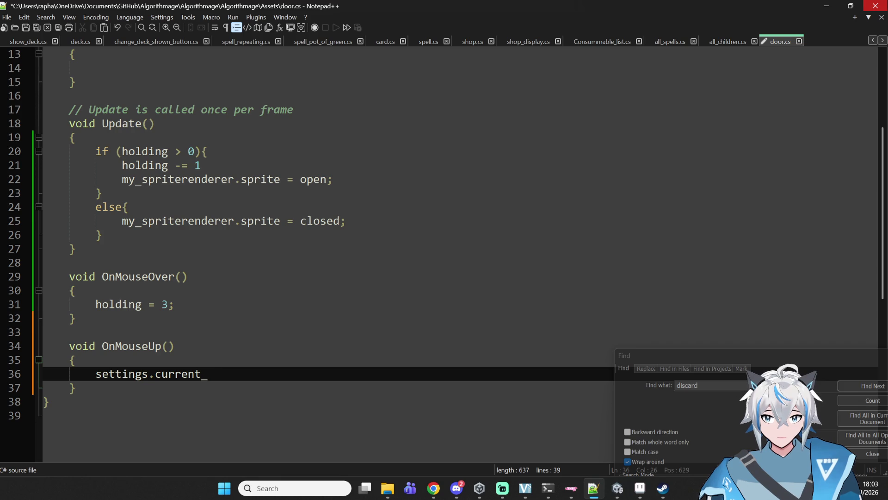
text(screen = "map;)
key(ctrl+s)
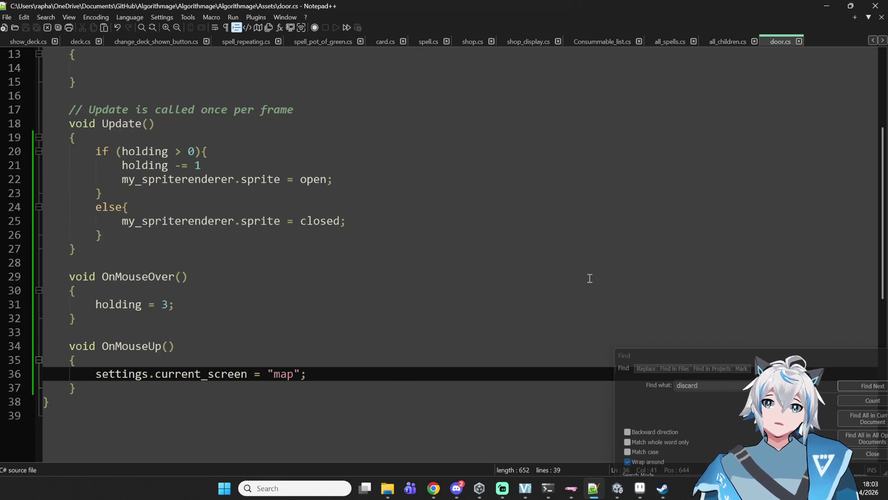
Read the CS1002 compile error in Unity's Console, then go back to Notepad++
mouse_move(640, 490)
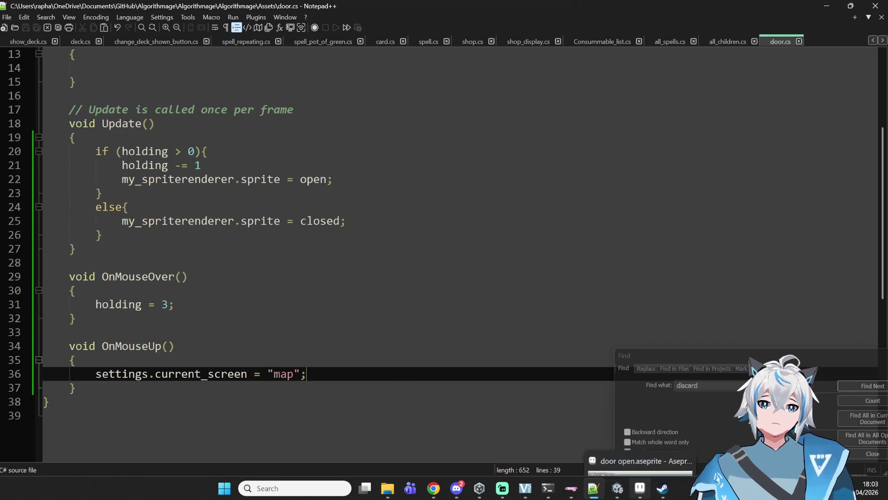
click(618, 489)
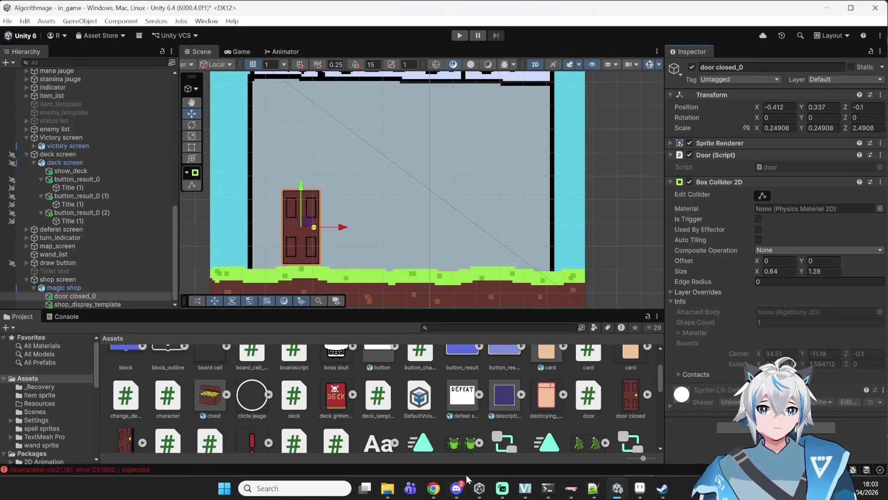
click(434, 489)
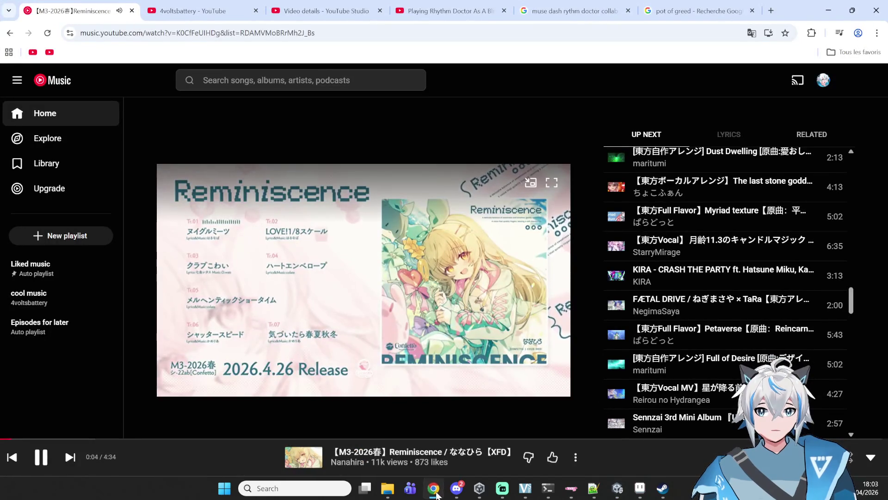
click(435, 490)
click(67, 316)
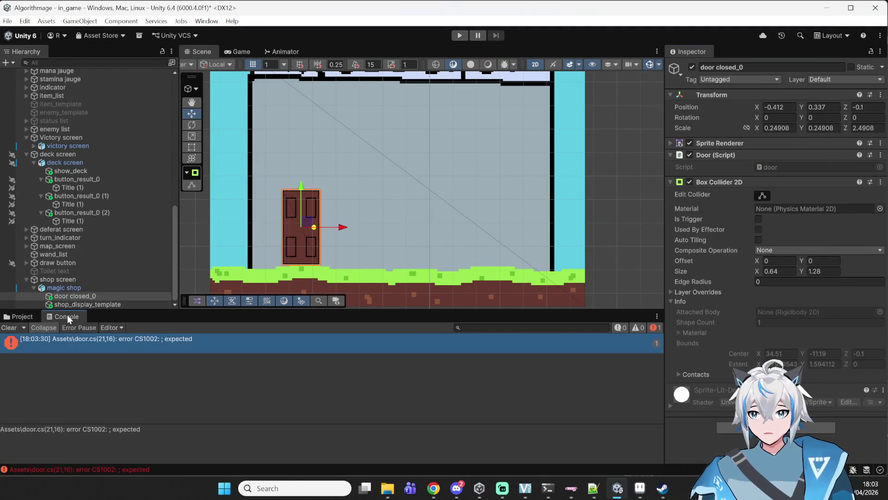
click(596, 489)
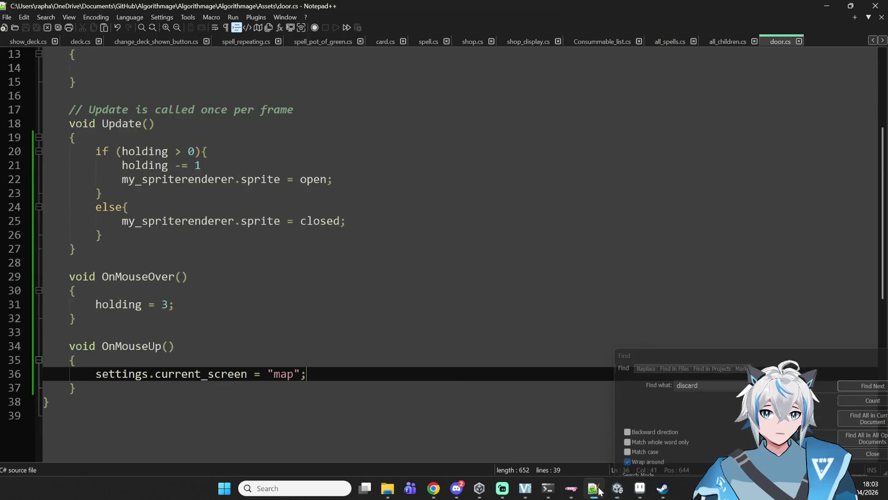
End line 21 as 'holding -= 1;', save door.cs, and switch to Unity to recompile
scroll(306, 192, up, 1)
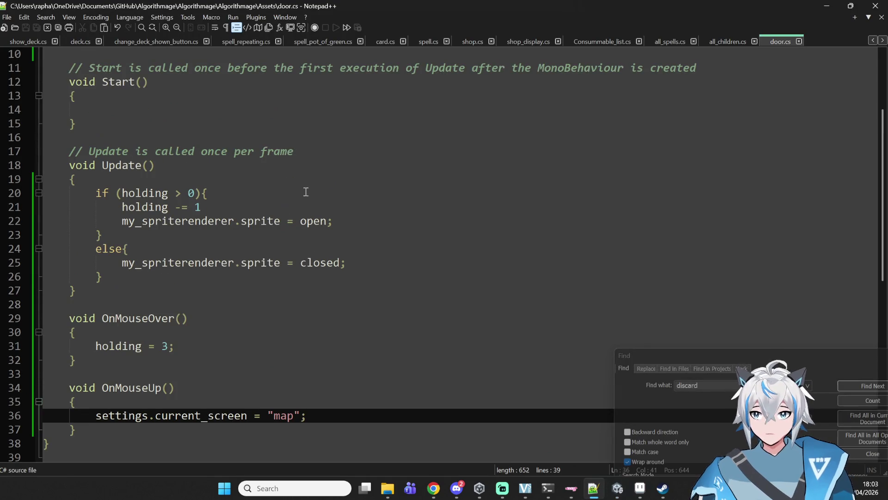
click(340, 208)
text(1)
key(ctrl+s)
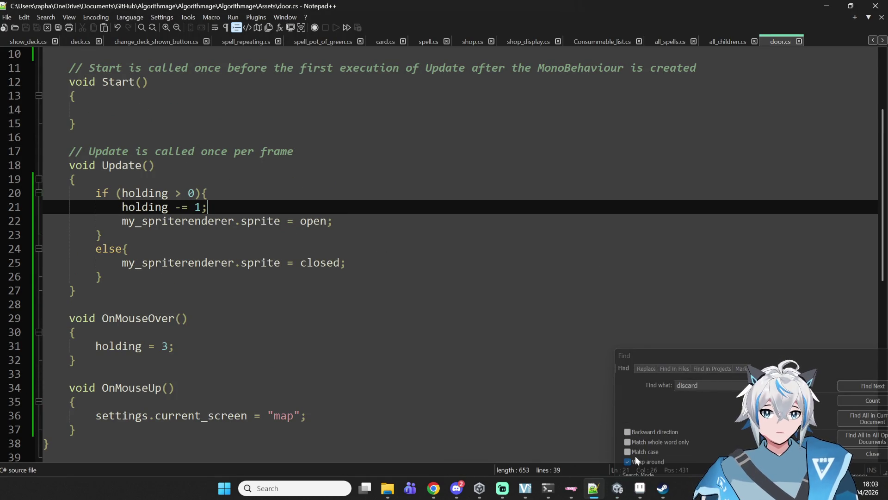
click(618, 488)
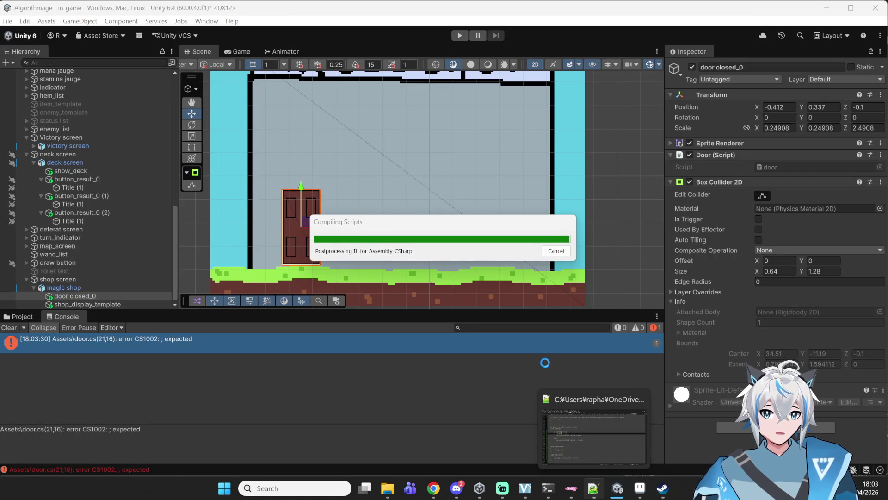
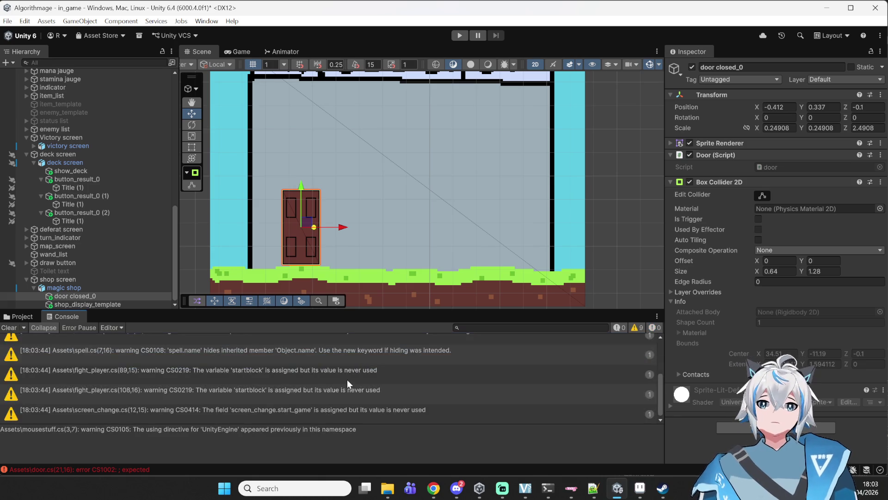
Select magic shop's shop screen object to view its Screen_change script (Desired_screen shop), zoomed out over the full layout
scroll(386, 243, down, 6)
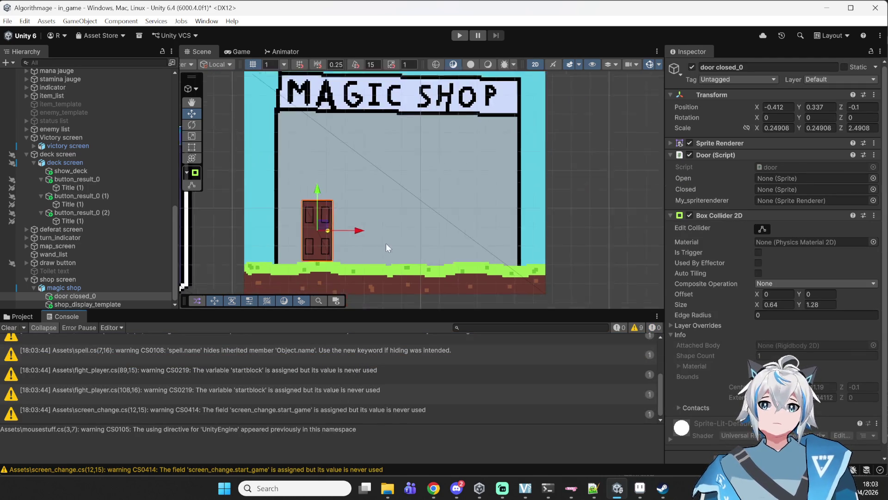
click(527, 189)
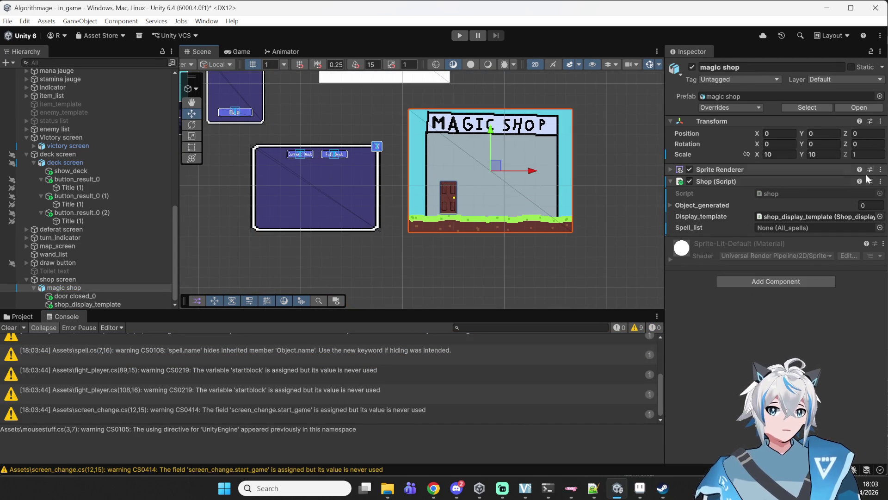
click(58, 279)
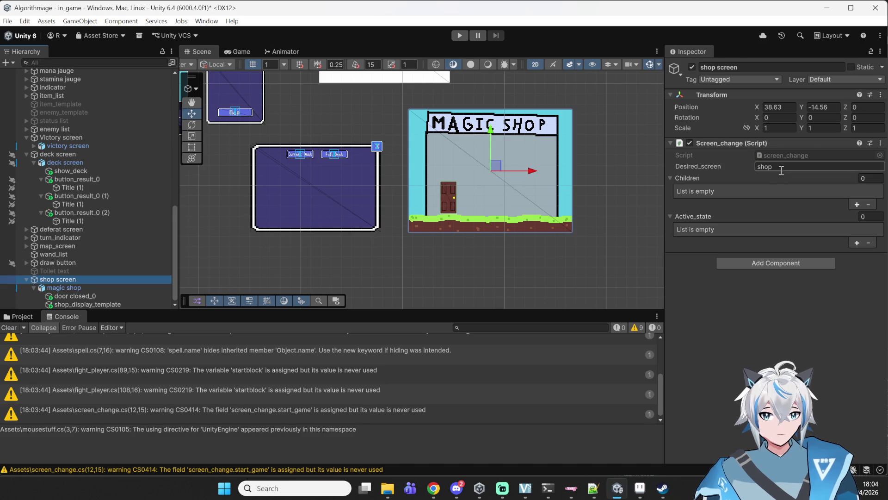
scroll(390, 120, down, 1)
scroll(390, 121, down, 2)
scroll(499, 227, down, 2)
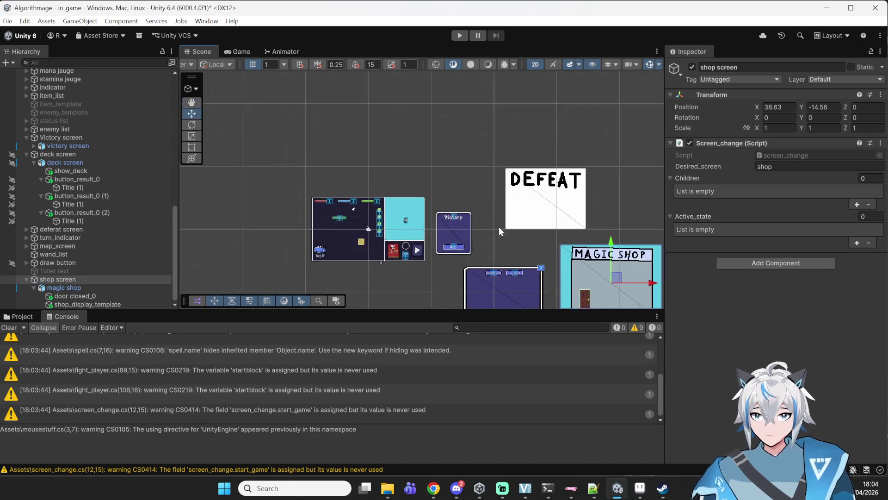
scroll(60, 231, up, 15)
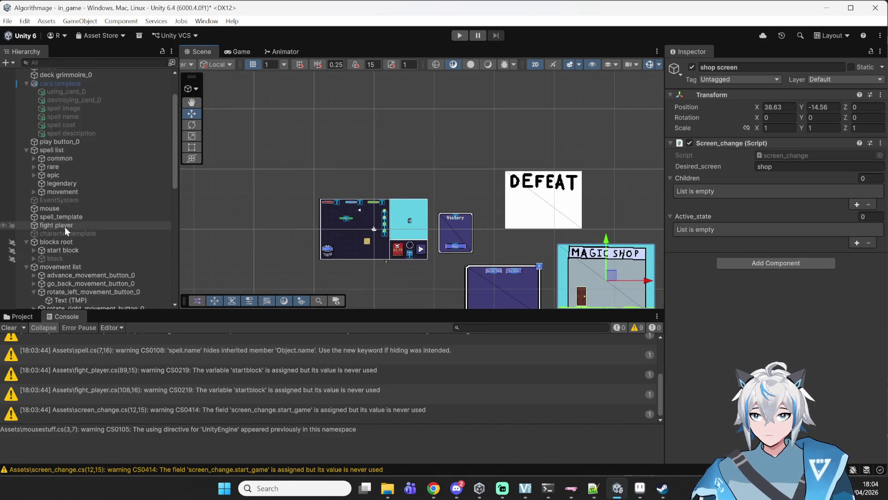
scroll(54, 220, down, 10)
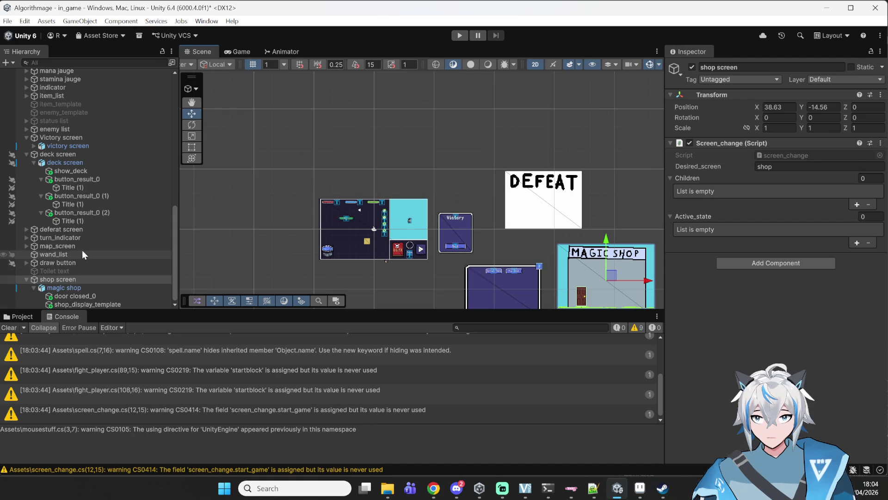
click(141, 64)
text(map)
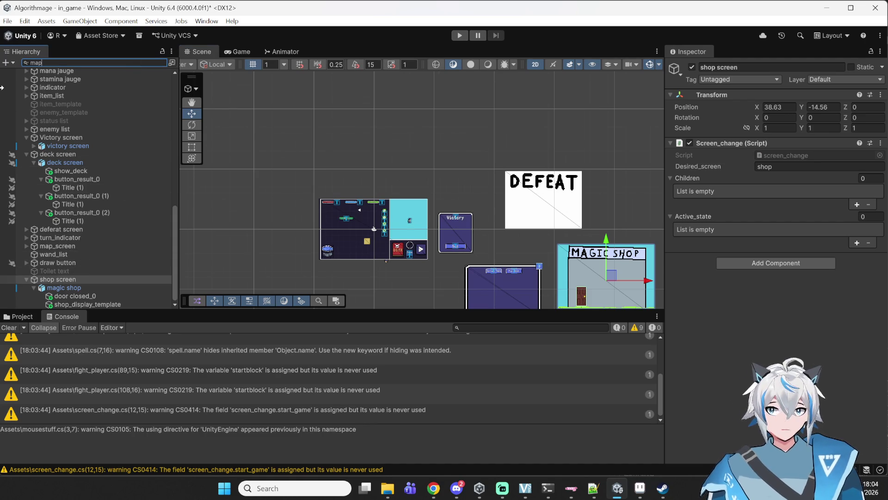
Select the map object, open its map.cs in Notepad++ and scroll through the generation code, then return to Unity
click(67, 81)
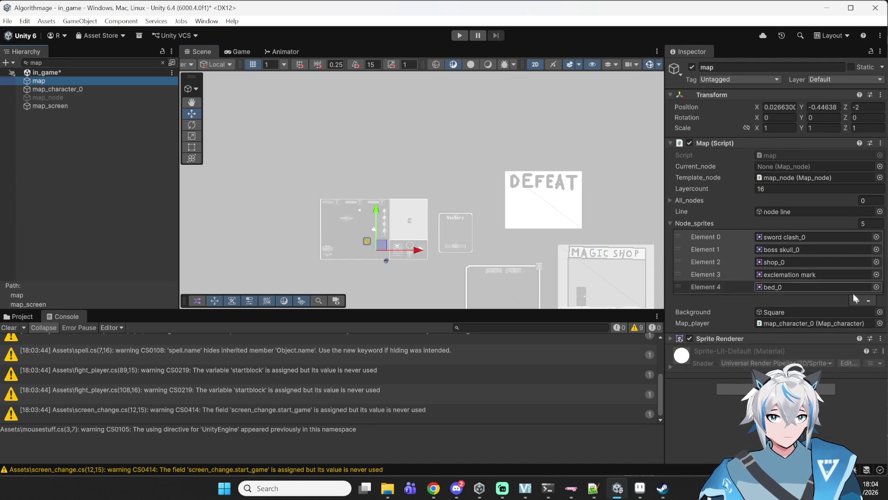
double_click(782, 158)
scroll(353, 183, down, 4)
scroll(370, 213, up, 3)
scroll(377, 226, down, 3)
scroll(374, 226, down, 17)
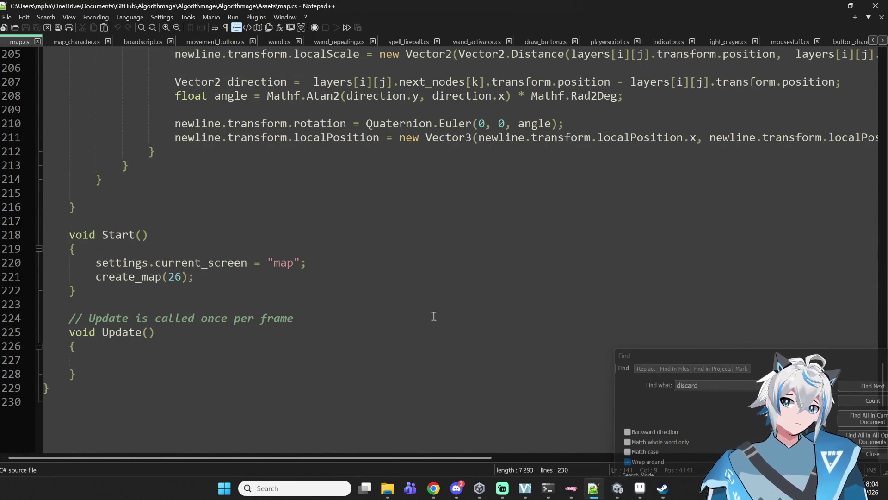
scroll(433, 316, up, 20)
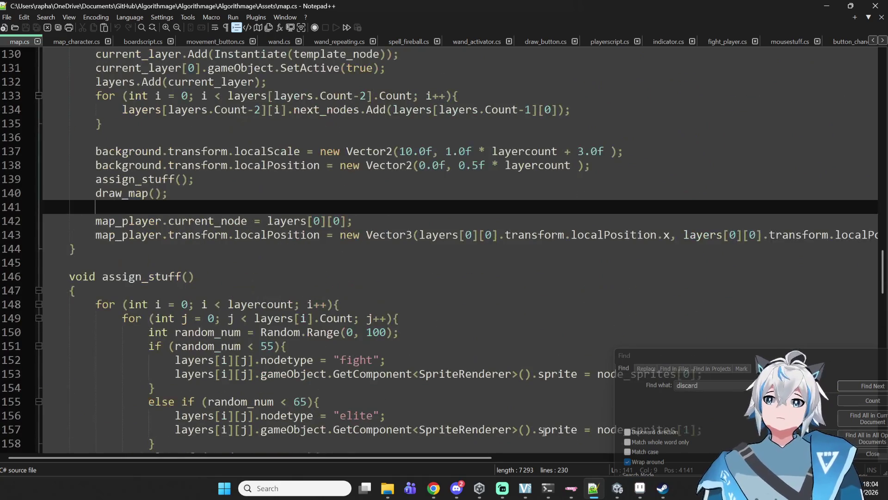
click(612, 497)
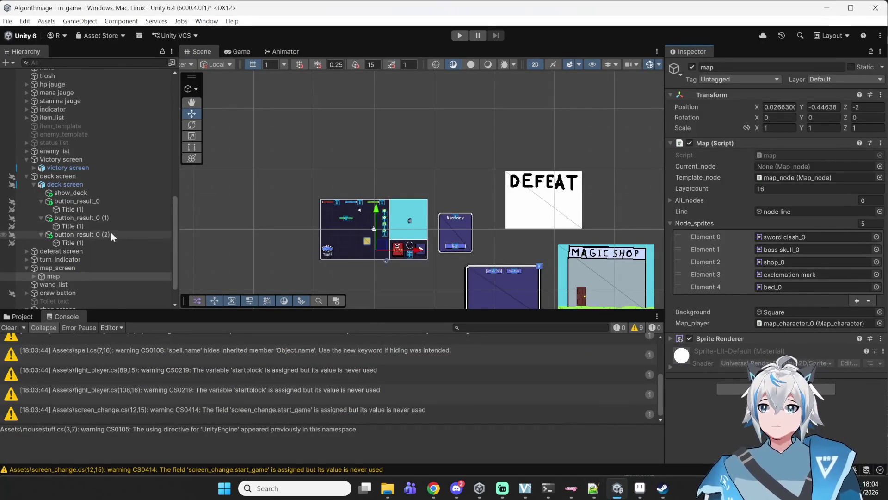
Expand map in the Hierarchy and frame its Square background in the Scene view
scroll(111, 232, down, 3)
click(35, 246)
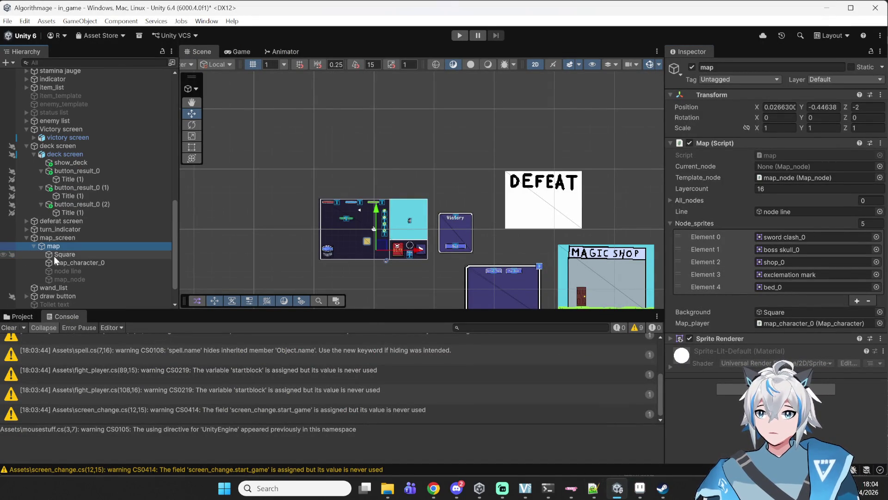
double_click(63, 254)
scroll(389, 214, down, 10)
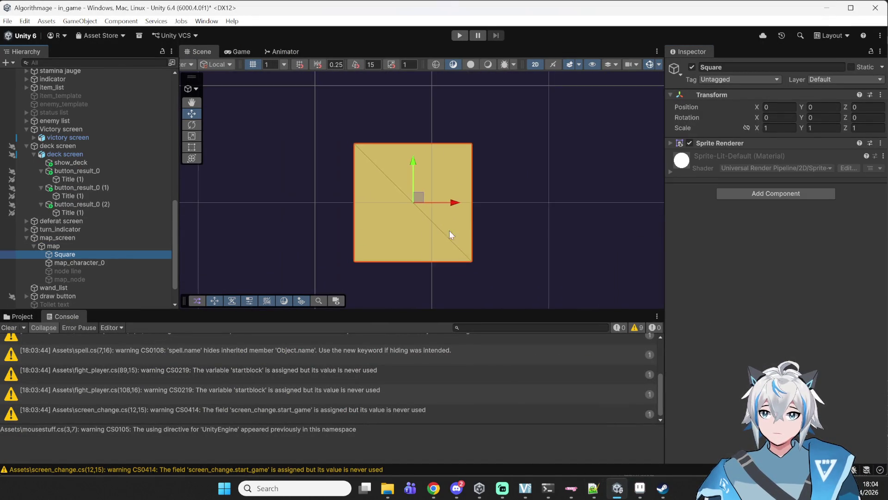
scroll(365, 204, down, 5)
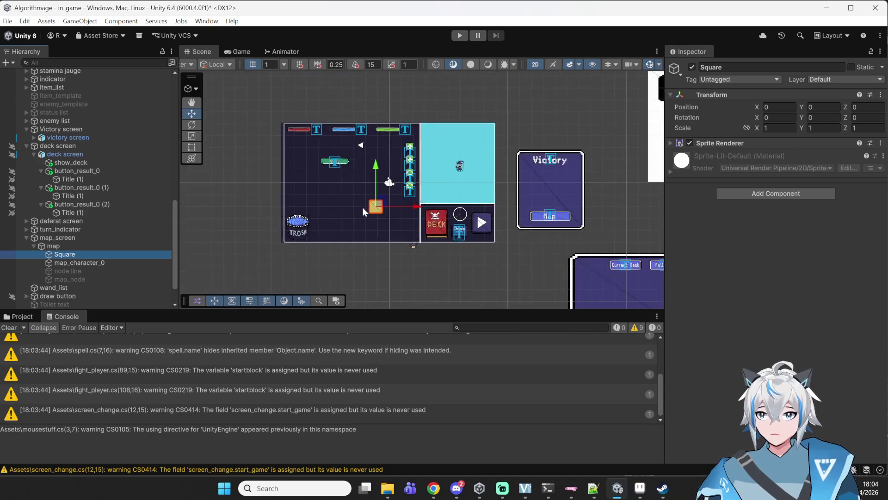
Inspect map_character_0, node line and map_node, then open map_node.cs in Notepad++
click(64, 263)
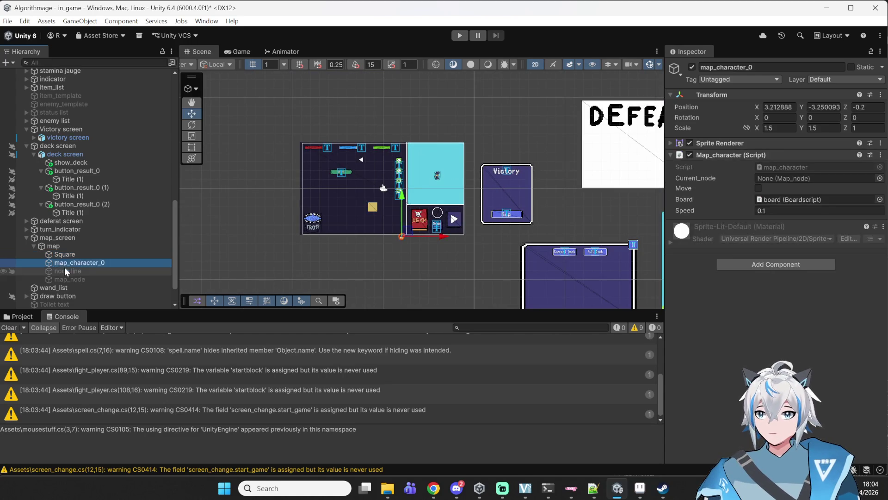
click(67, 271)
click(69, 279)
double_click(783, 166)
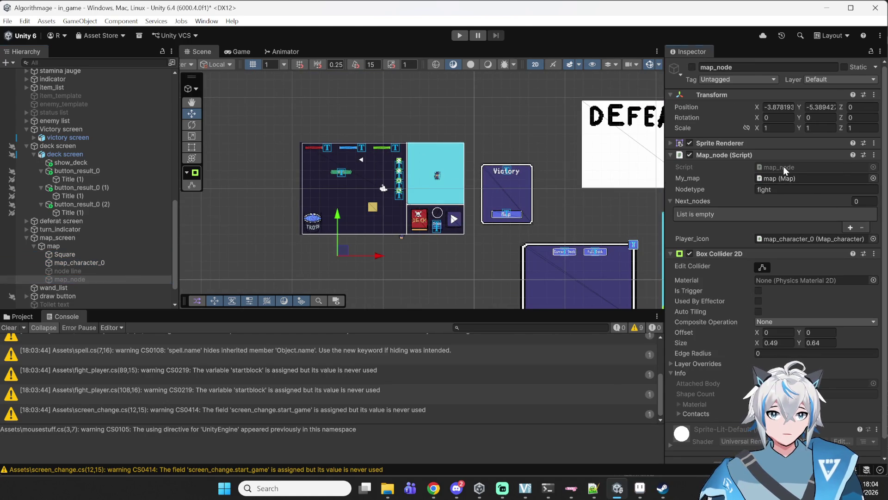
click(195, 263)
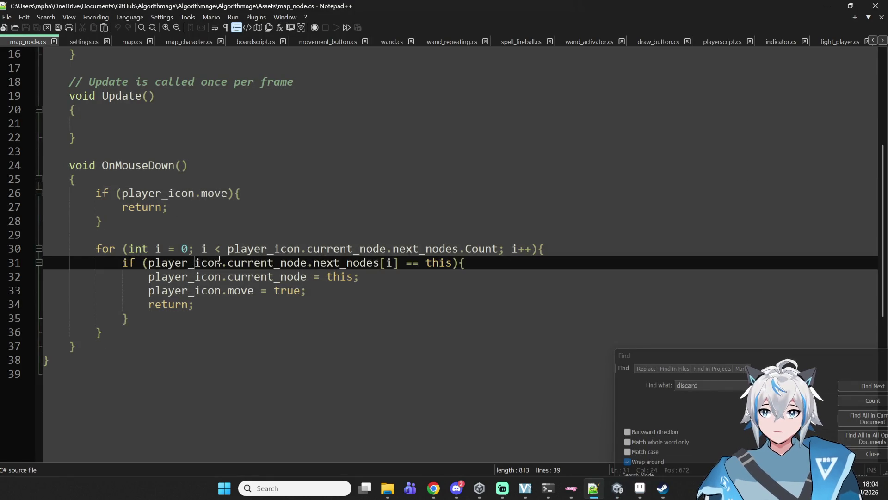
Read map_node's OnMouseDown movement code, highlighting the uses of player_icon
scroll(218, 270, up, 4)
scroll(218, 268, down, 4)
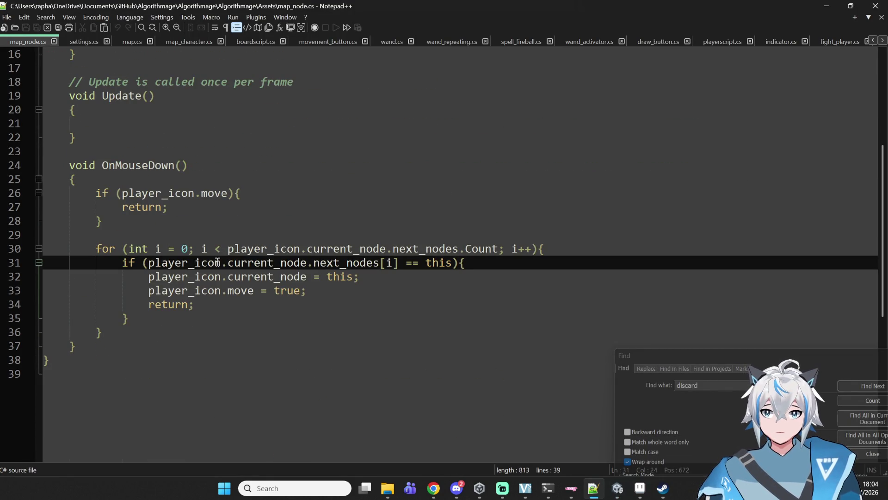
double_click(218, 263)
click(291, 276)
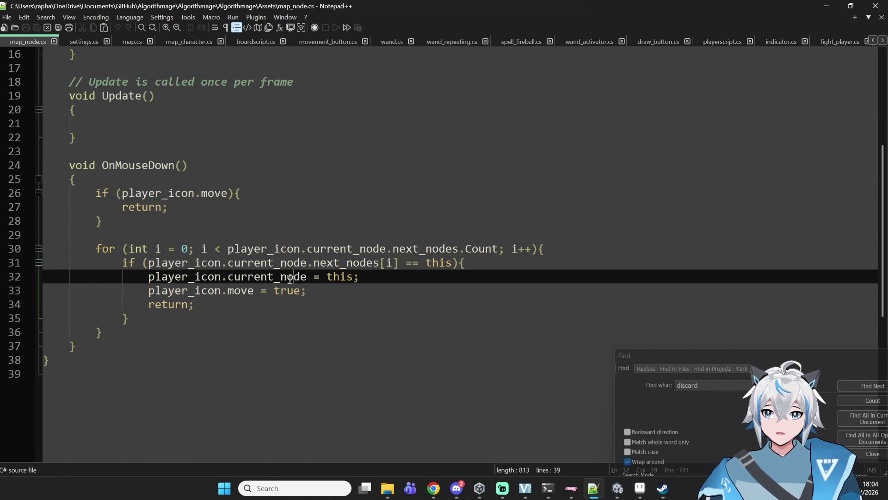
key(Down)
key(Down)
key(Left)
key(Left)
key(Up)
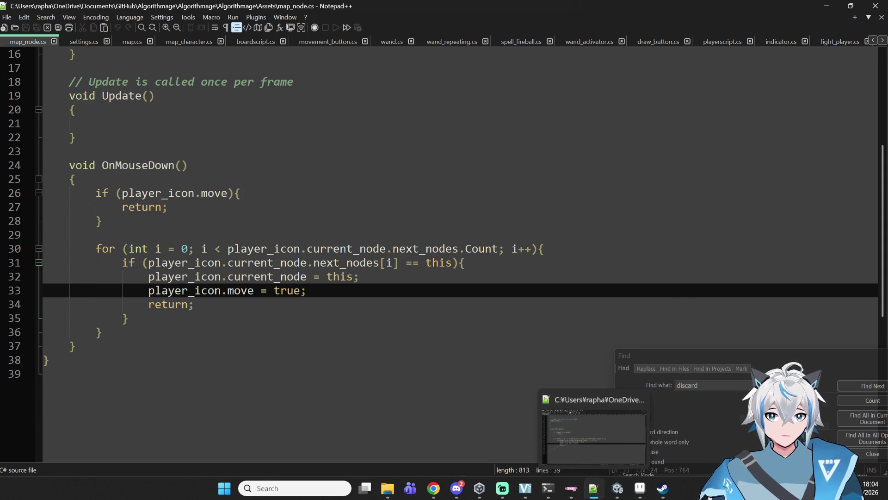
Back in Unity, check map's child objects, then open map.cs from the map object's Script field
click(593, 488)
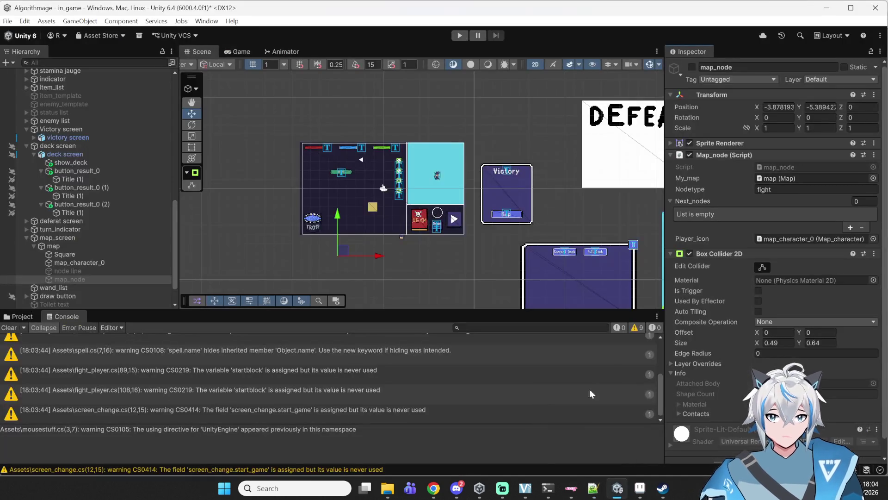
click(68, 270)
click(82, 262)
click(82, 254)
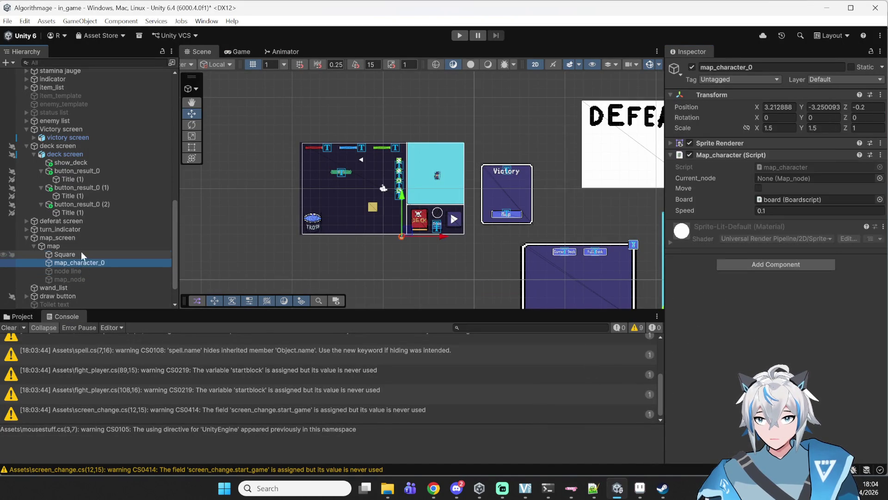
click(77, 247)
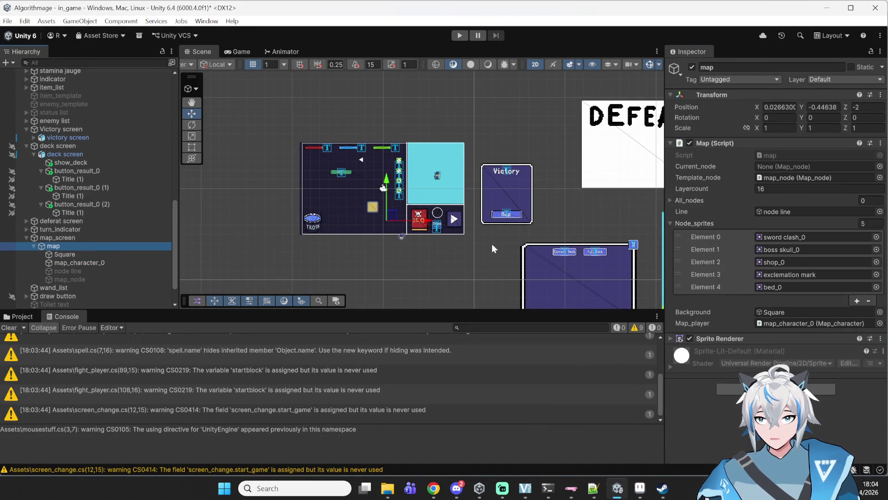
double_click(780, 155)
scroll(277, 229, up, 1)
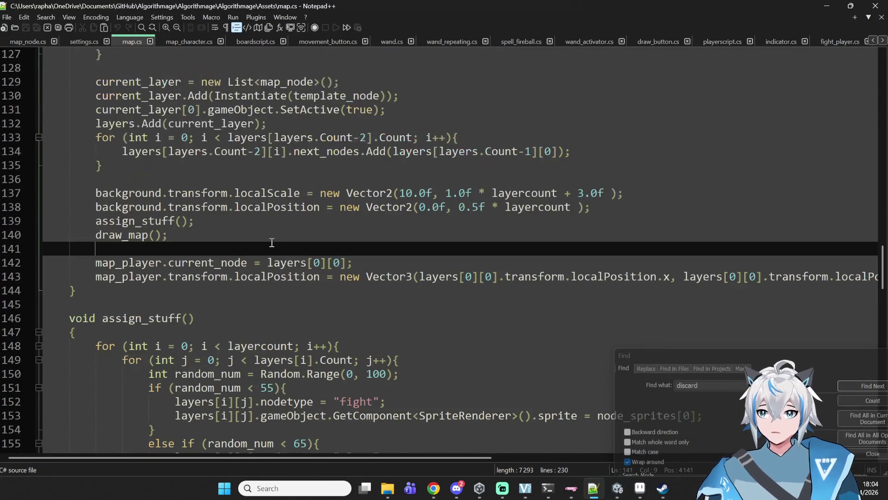
scroll(270, 252, down, 4)
double_click(119, 153)
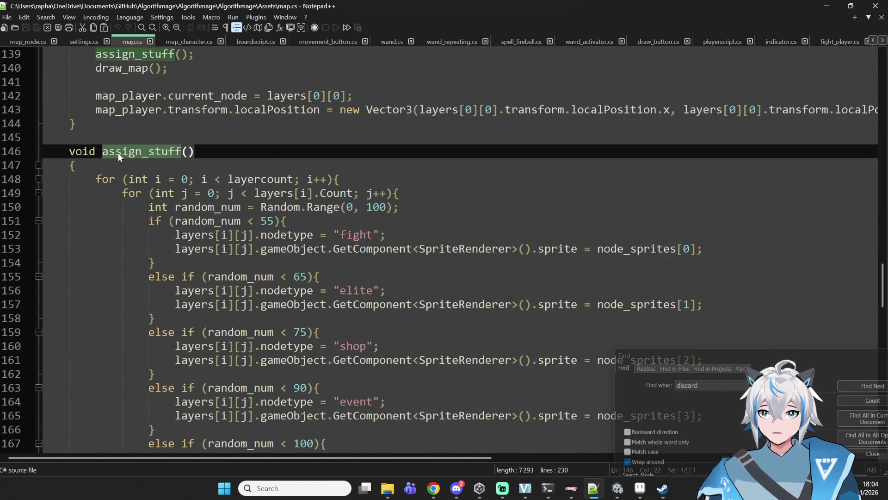
scroll(89, 218, down, 17)
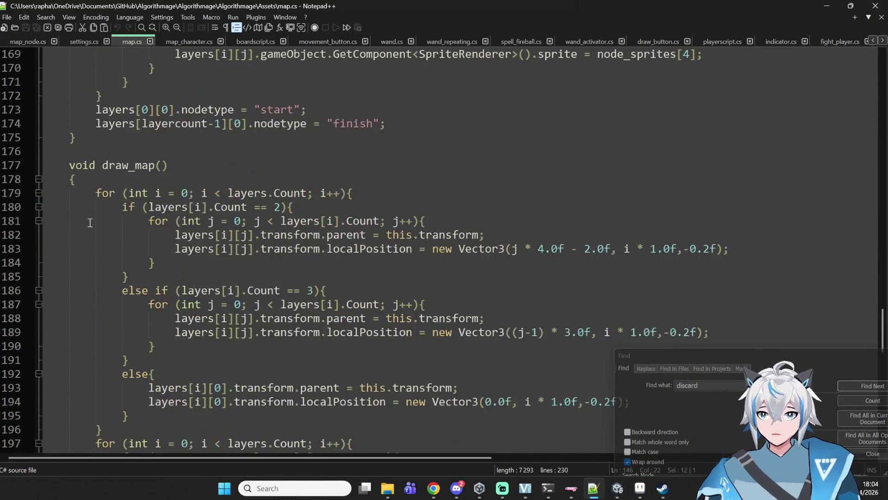
scroll(90, 222, down, 3)
scroll(92, 221, up, 20)
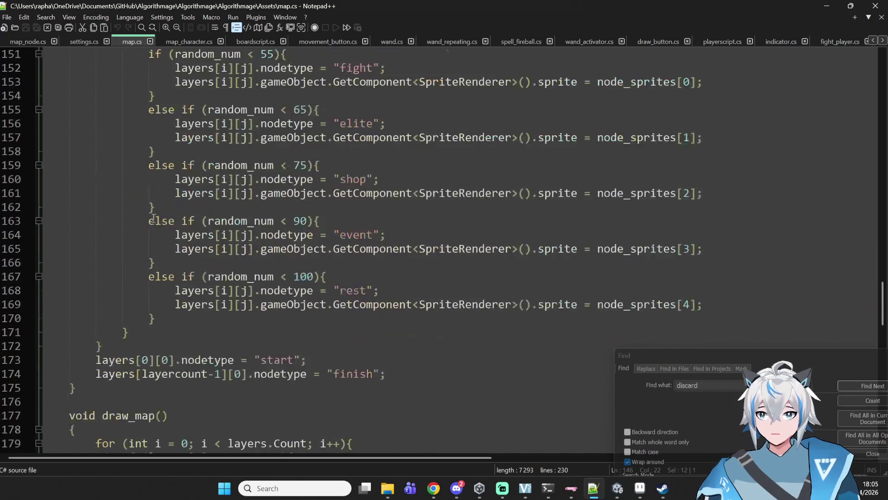
scroll(202, 216, up, 20)
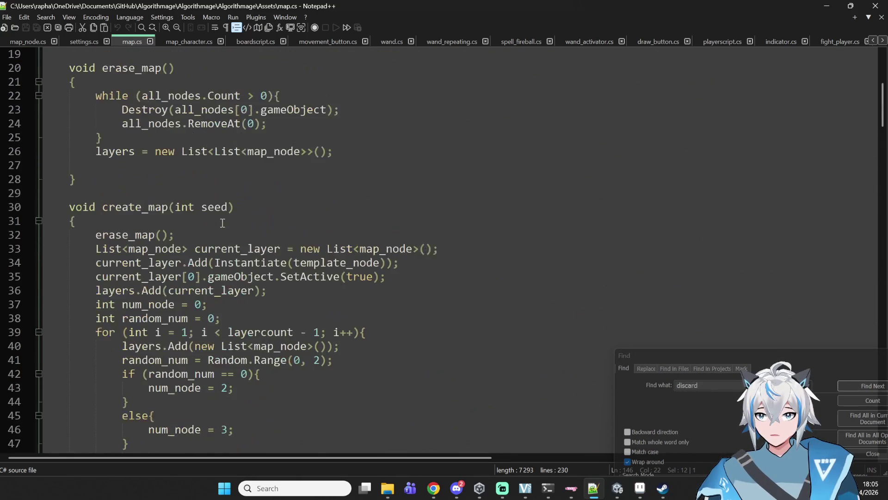
scroll(222, 223, up, 6)
scroll(346, 179, down, 5)
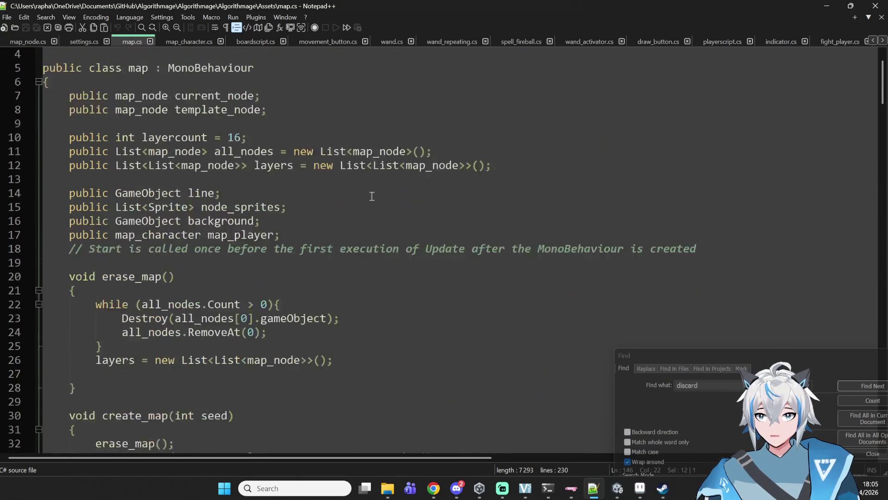
click(827, 5)
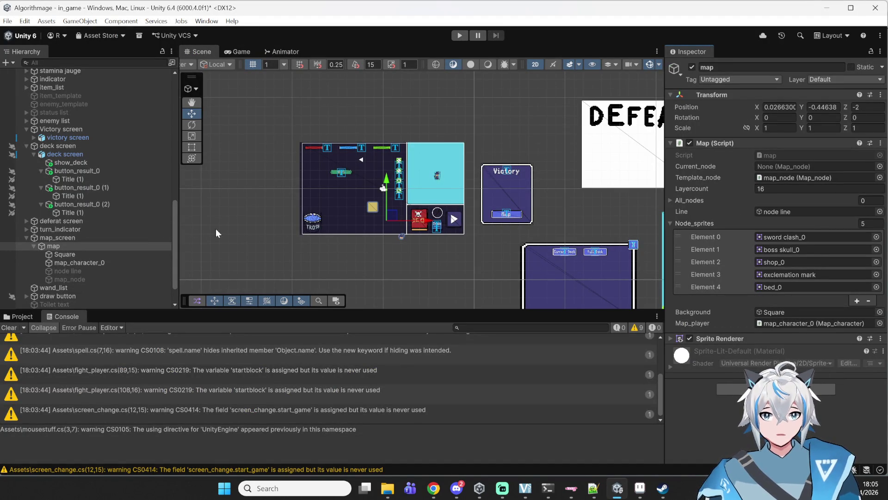
Select map_node in the Hierarchy and open its map_node.cs script in Notepad++
click(81, 278)
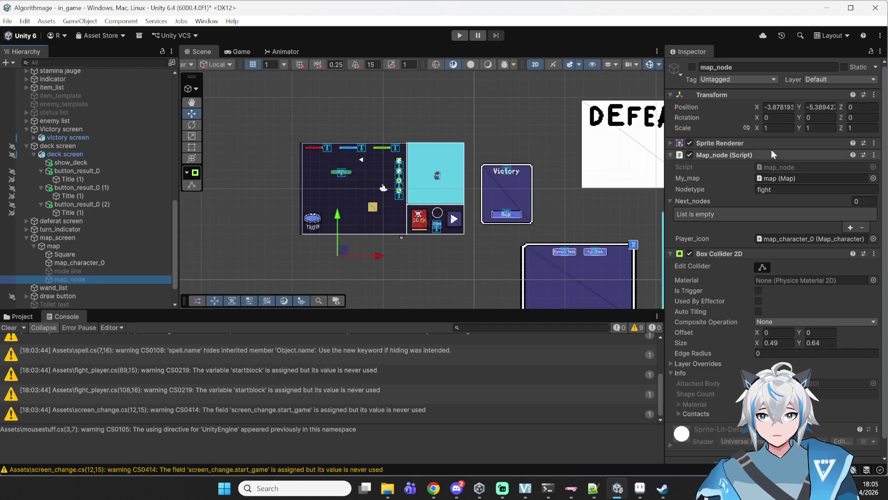
double_click(776, 166)
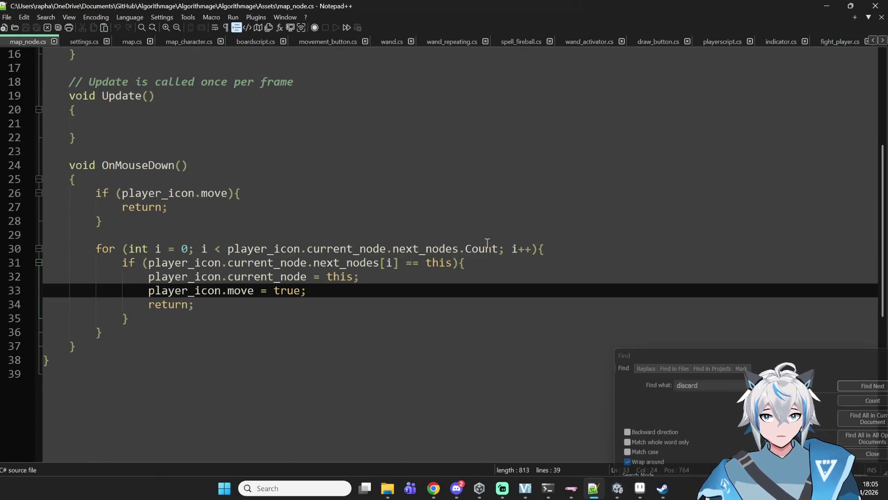
Highlight the move, player_icon and next_nodes occurrences in OnMouseDown, then return to Unity
double_click(126, 198)
double_click(216, 193)
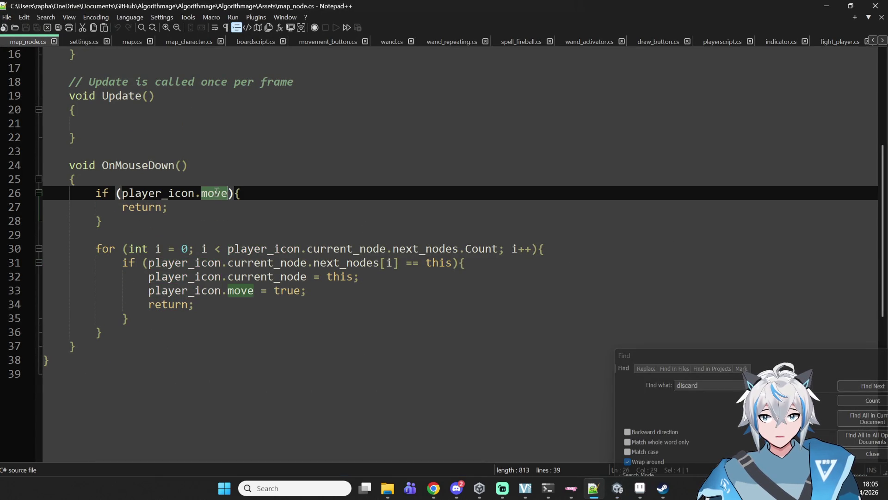
click(163, 261)
double_click(267, 249)
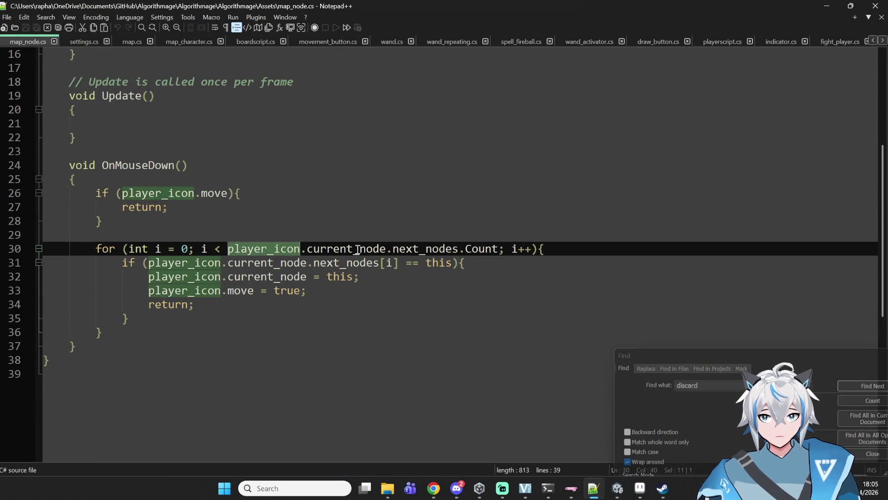
double_click(451, 253)
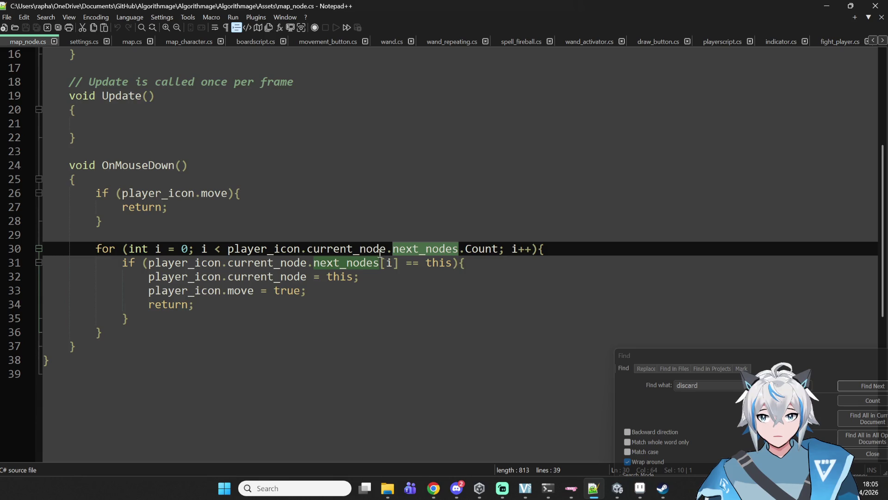
scroll(381, 253, up, 4)
scroll(259, 296, down, 2)
scroll(224, 278, up, 1)
double_click(172, 276)
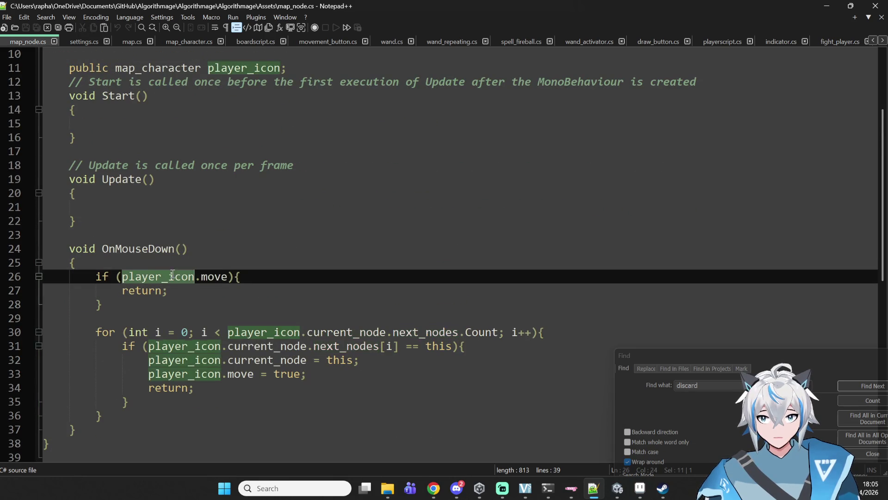
double_click(212, 276)
double_click(158, 276)
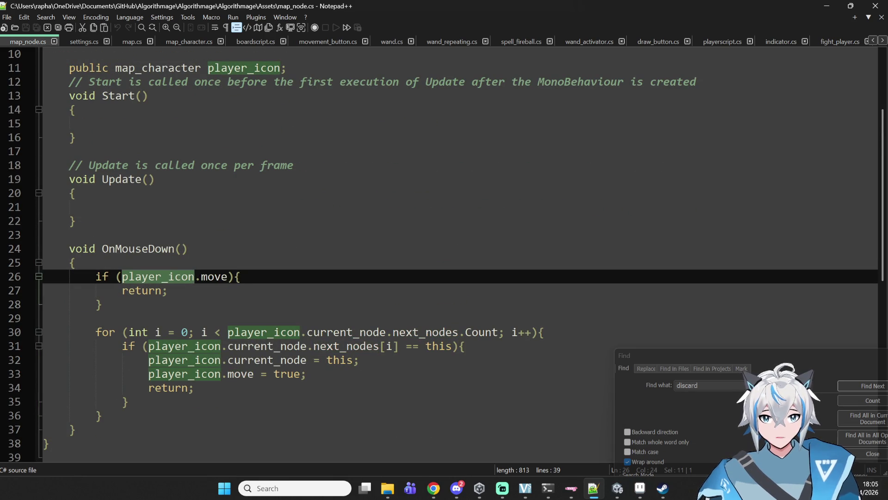
click(594, 488)
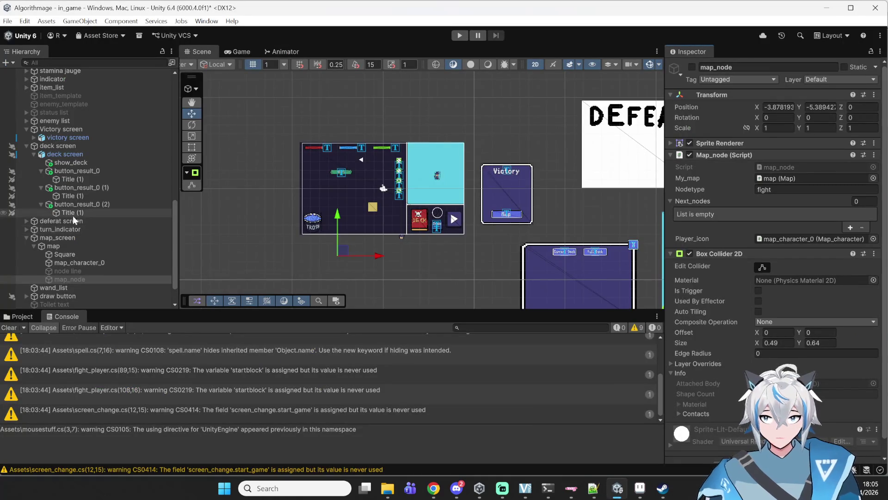
Select the map_character_0 sprite to show its Map_character script: Board board, Speed 0.1, Move off
scroll(74, 218, down, 2)
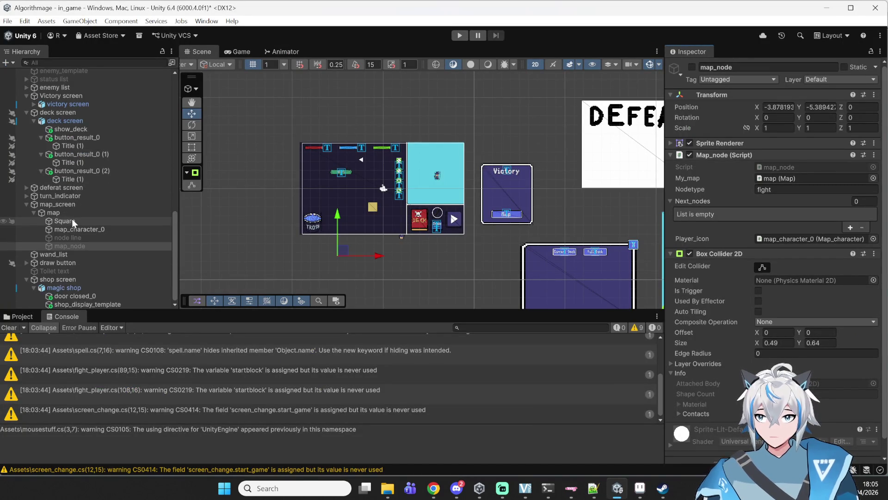
scroll(72, 261, up, 5)
click(107, 63)
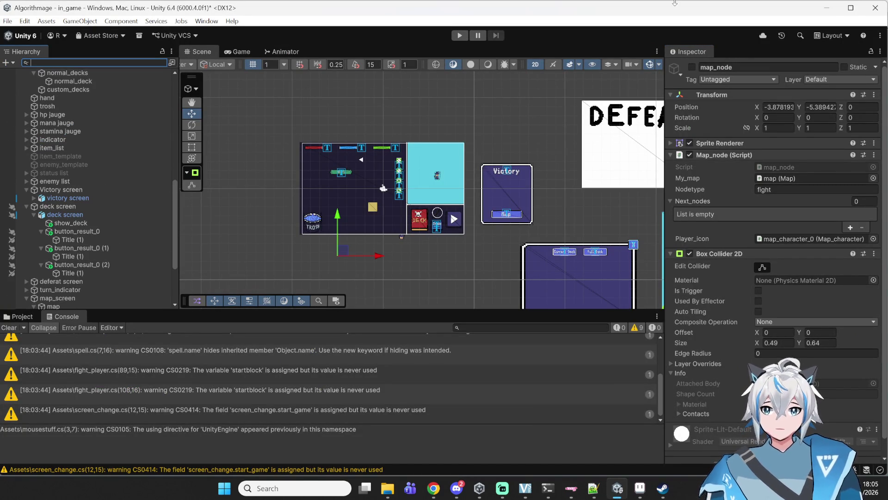
click(401, 237)
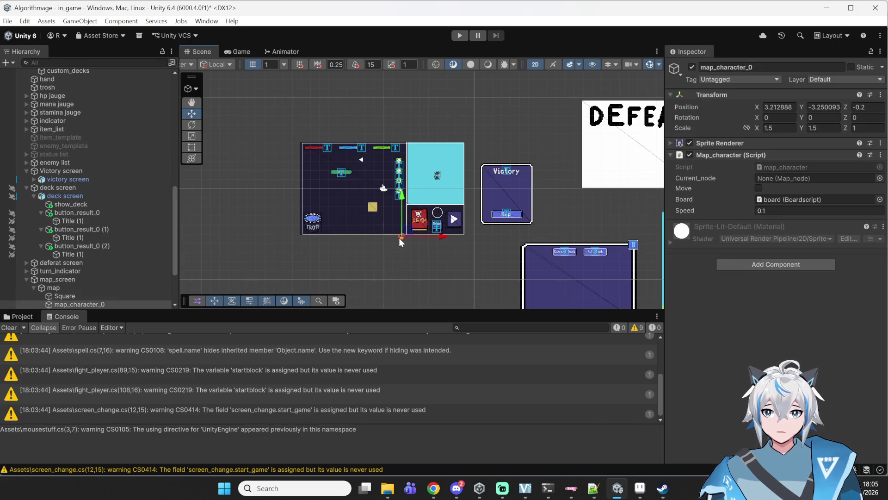
scroll(84, 278, down, 3)
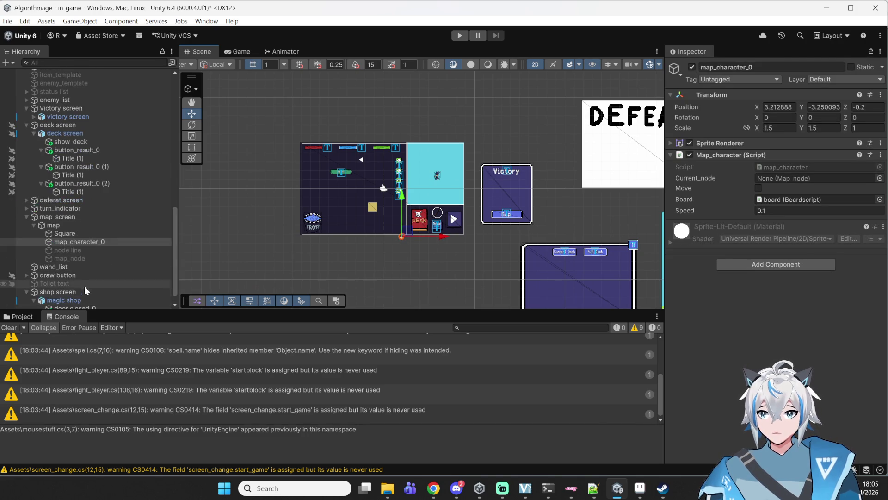
Open map_character.cs and paste a duplicate of the fight if-block (lines 23–26) below it
double_click(784, 165)
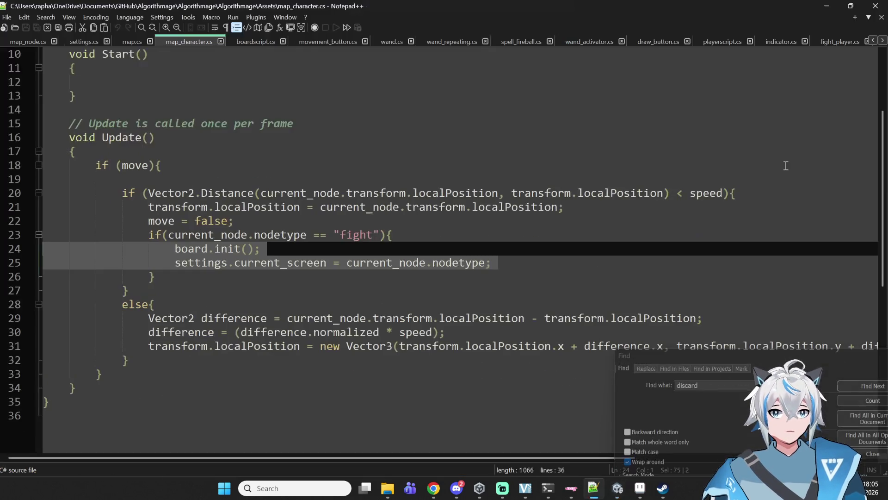
click(271, 224)
drag(149, 235, 403, 239)
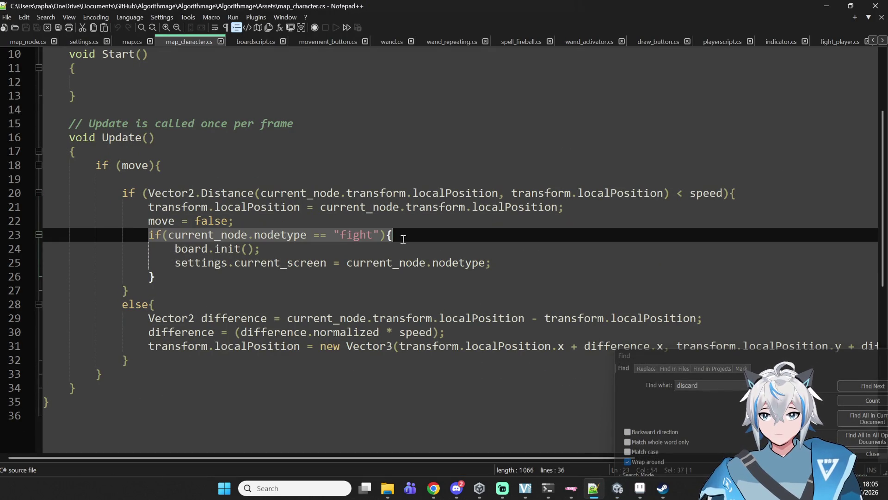
drag(173, 280, 147, 237)
key(ctrl+c)
click(172, 277)
key(Return)
key(ctrl+v)
key(Up)
key(Up)
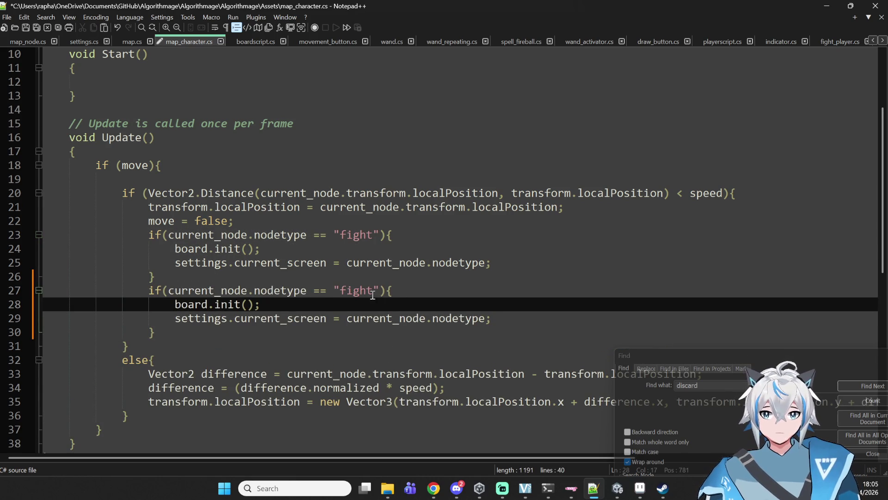
Change the copy's condition to "shop", delete its board.init() call, and save map_character.cs
double_click(372, 291)
text(shop)
key(Down)
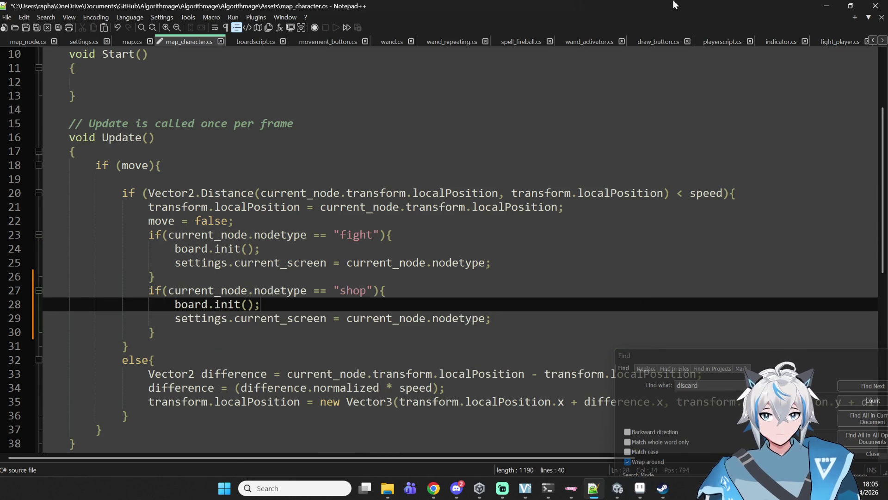
key(shift+Left)
key(shift+Left)
key(shift+Left)
key(shift+Left)
key(shift+Left)
key(shift+Left)
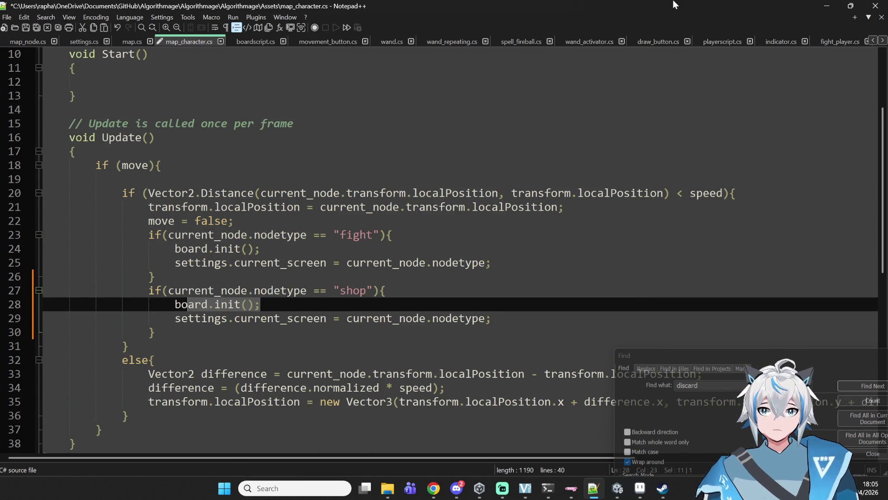
key(BackSpace)
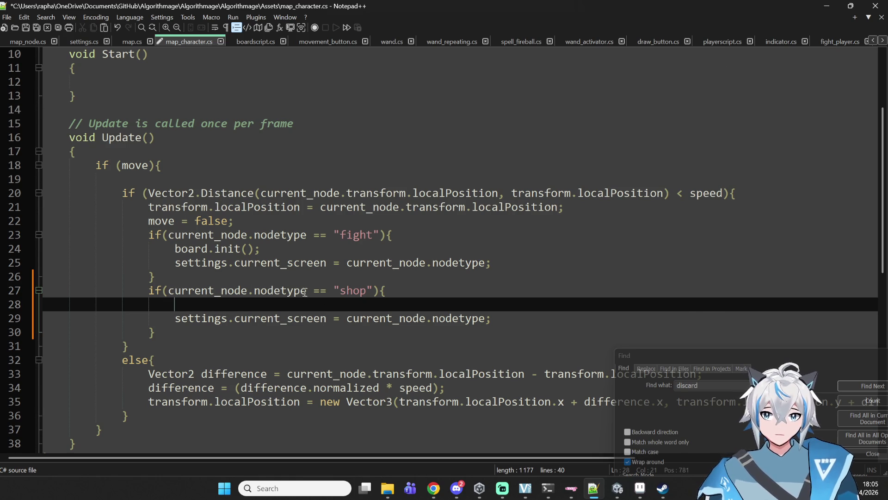
double_click(400, 318)
key(BackSpace)
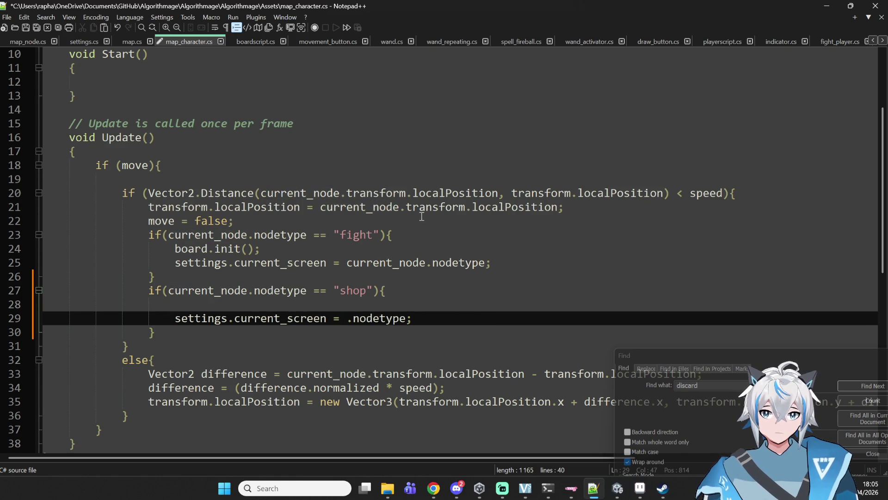
key(ctrl+z)
key(ctrl+s)
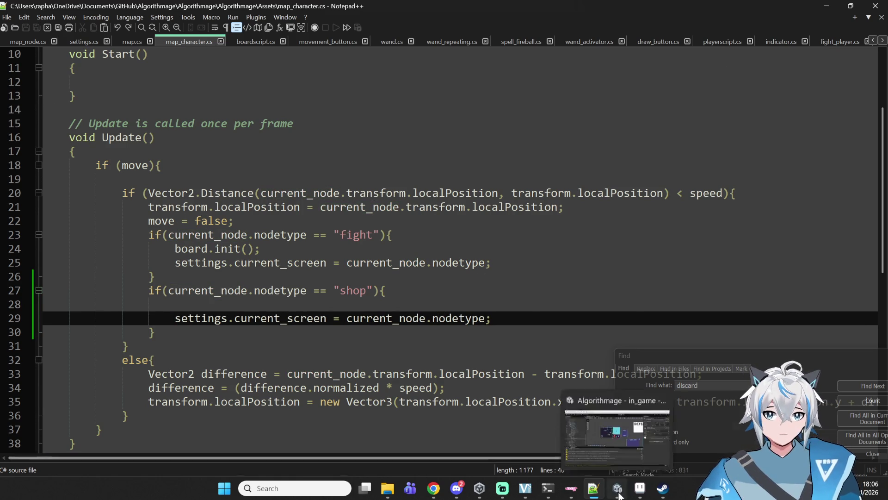
click(619, 487)
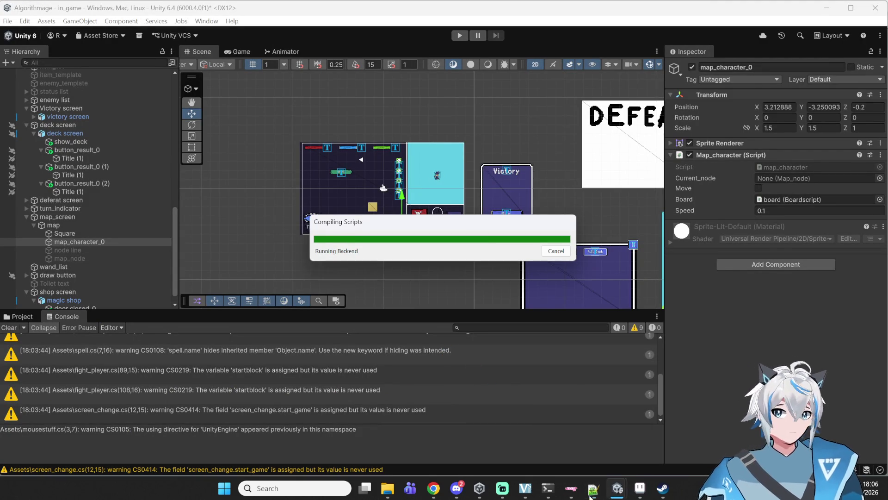
Play-test the game, trace the unassigned my_spriterenderer error to door closed_0, then stop playing
mouse_move(593, 488)
click(584, 446)
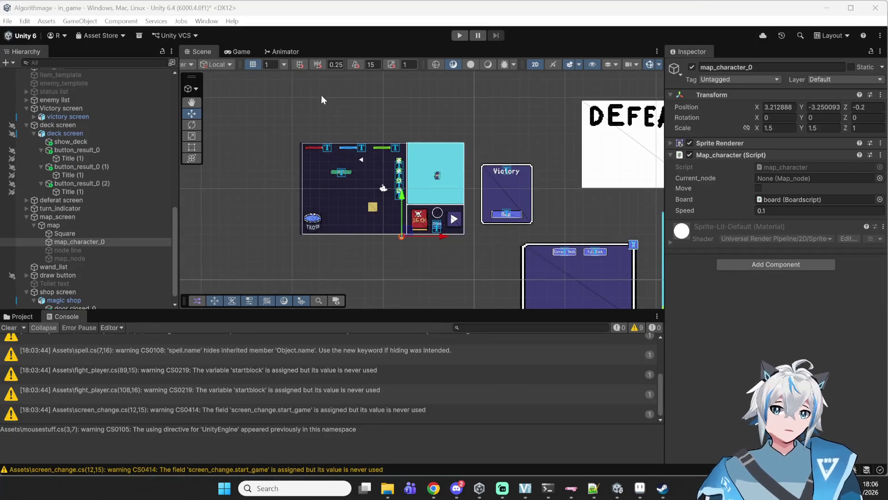
click(459, 36)
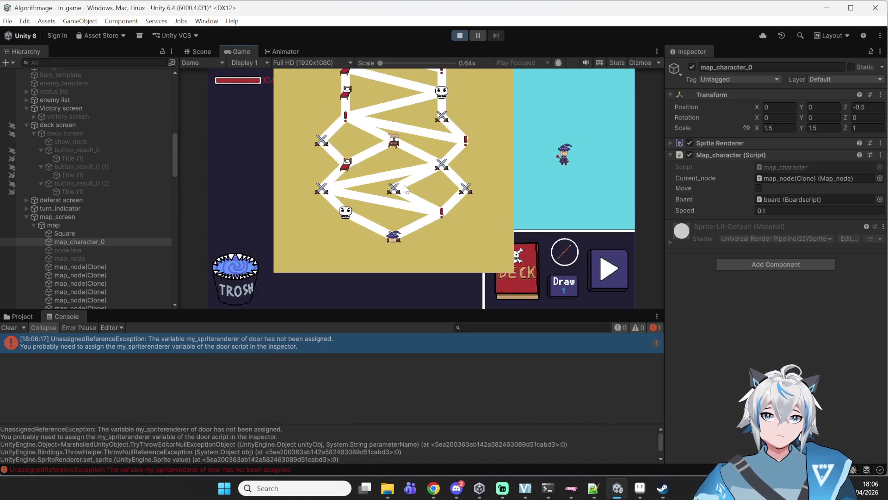
click(211, 345)
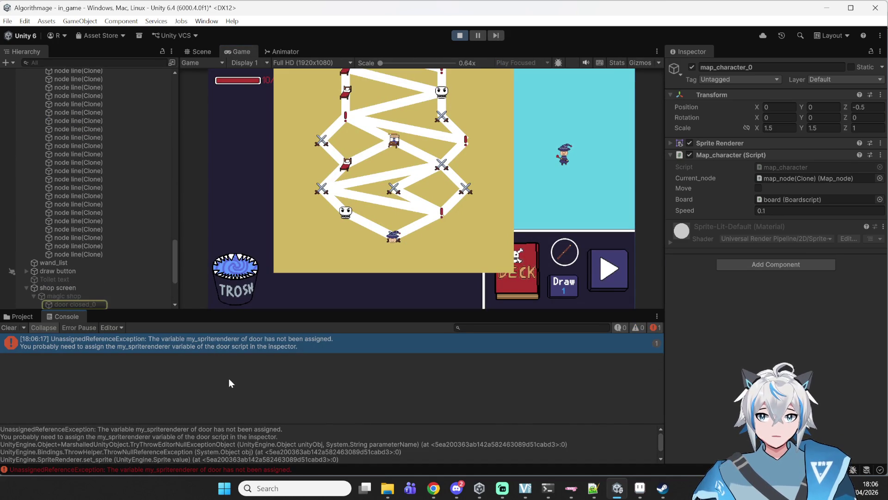
click(459, 35)
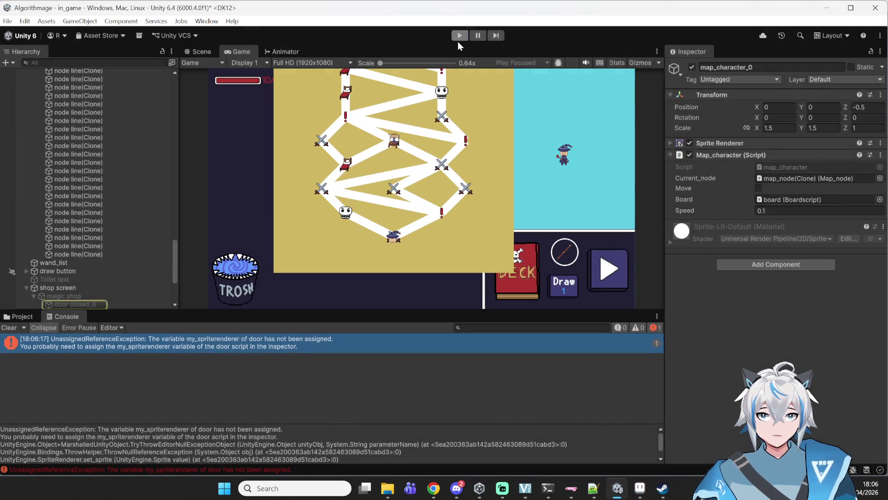
scroll(82, 263, down, 10)
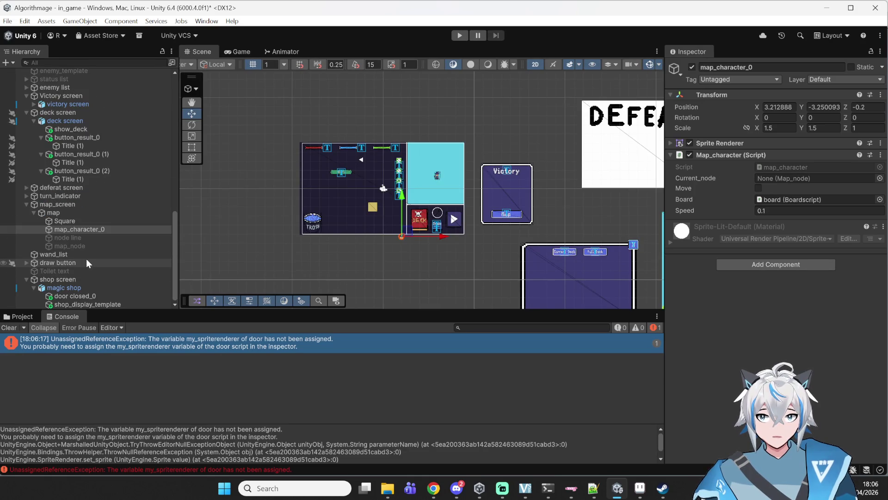
Select door closed_0 and assign its own Sprite Renderer to the Door script's My_spriterenderer
click(96, 62)
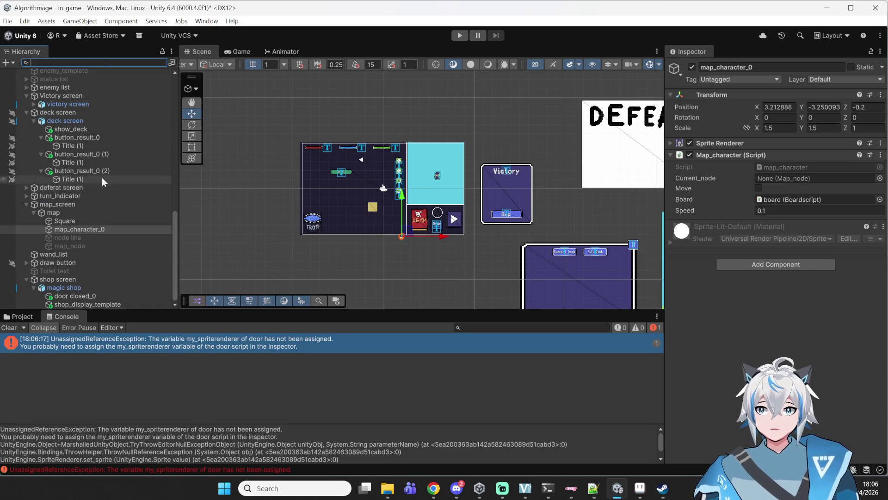
click(74, 295)
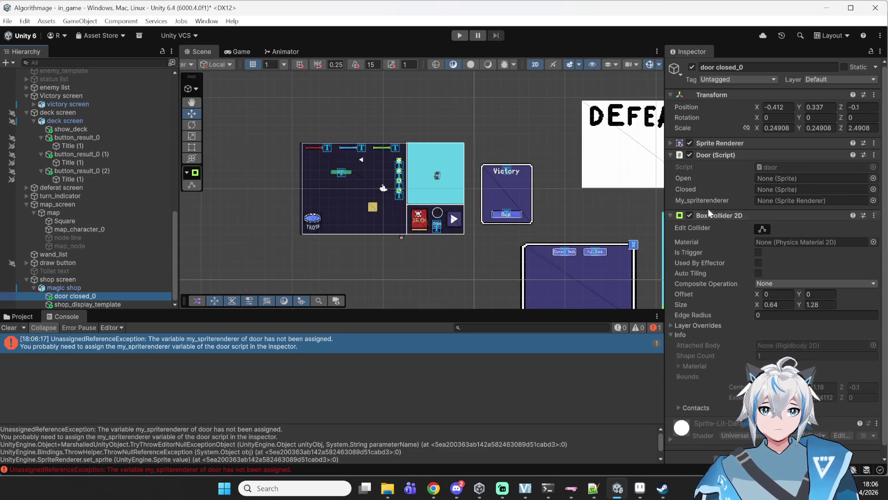
drag(715, 139, 780, 206)
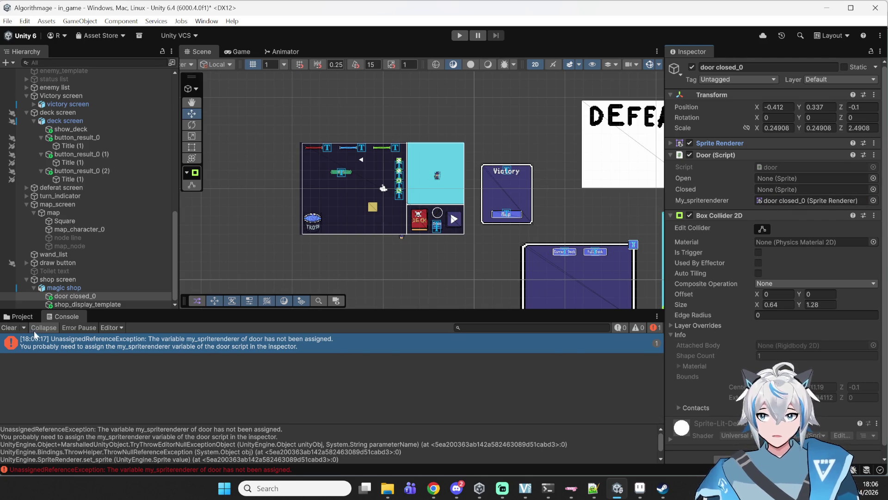
Assign the door closed_0 sprite to Closed and the door open_0 sprite to Open
click(18, 316)
scroll(272, 384, down, 3)
mouse_move(644, 367)
mouse_down()
mouse_move(786, 208)
mouse_move(819, 189)
mouse_up()
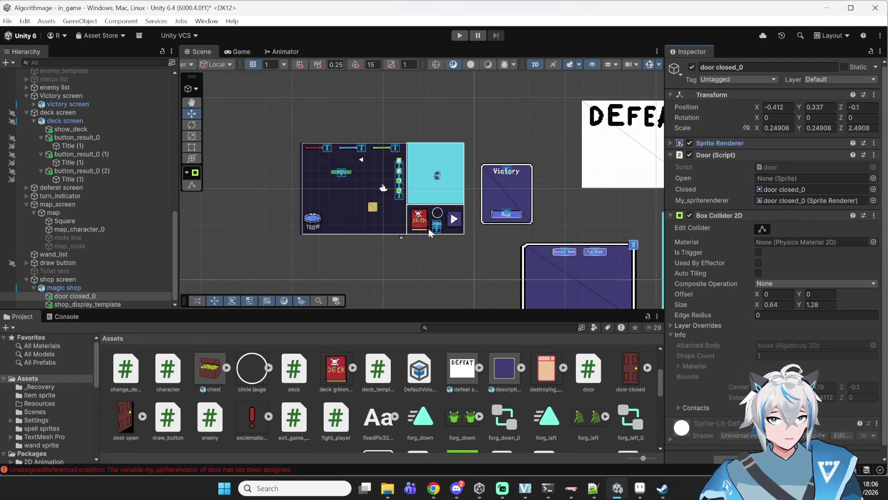
drag(557, 196, 807, 178)
Reimport the door closed image as a Single sprite with Point filter and RGBA 32 bit format
click(622, 374)
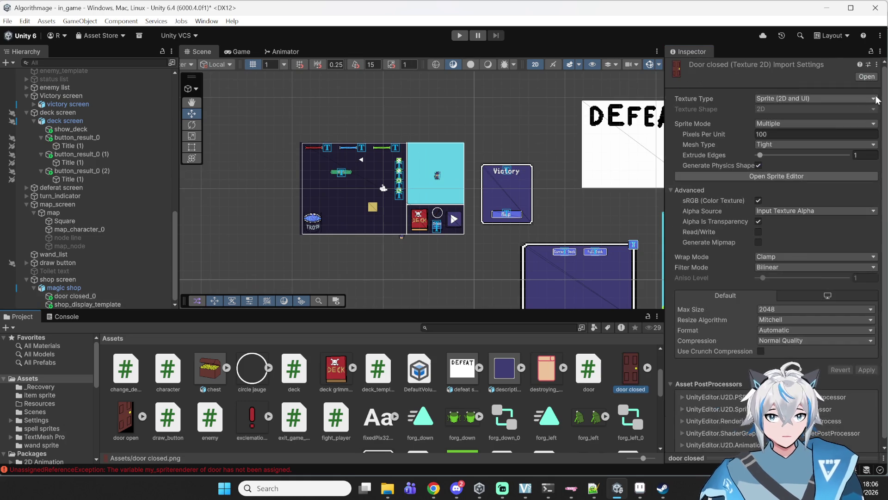
click(782, 123)
click(777, 136)
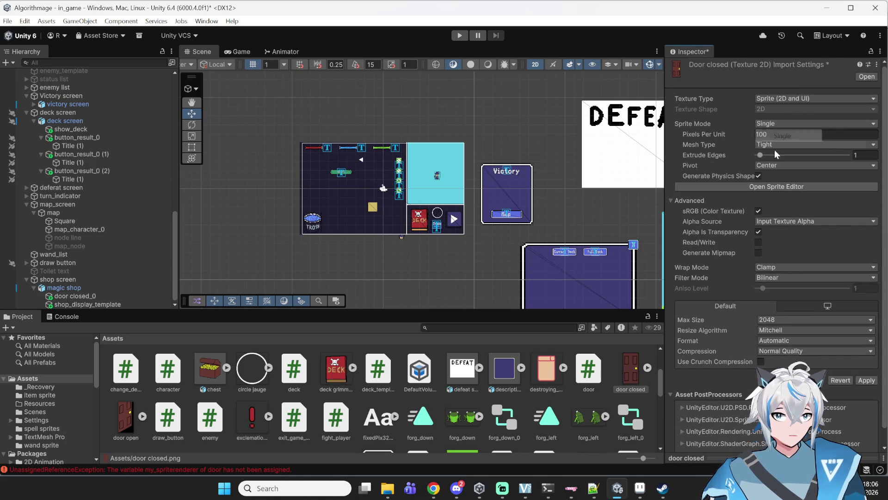
click(797, 277)
click(795, 314)
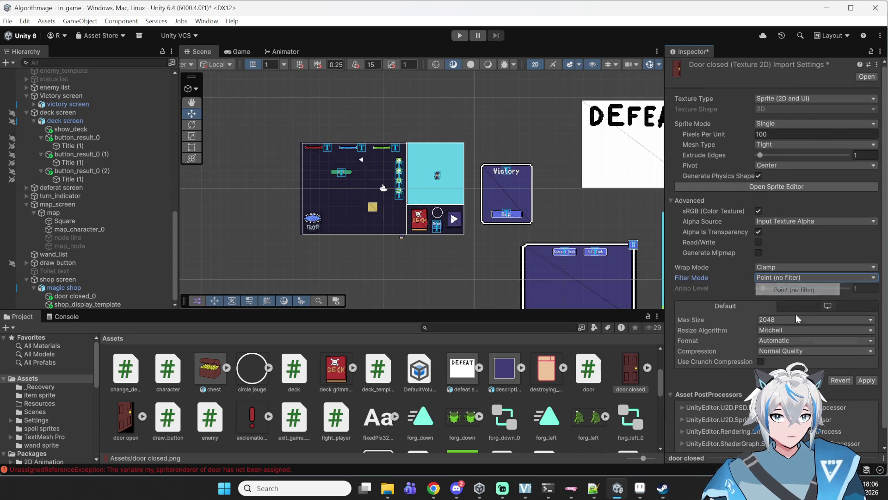
click(777, 339)
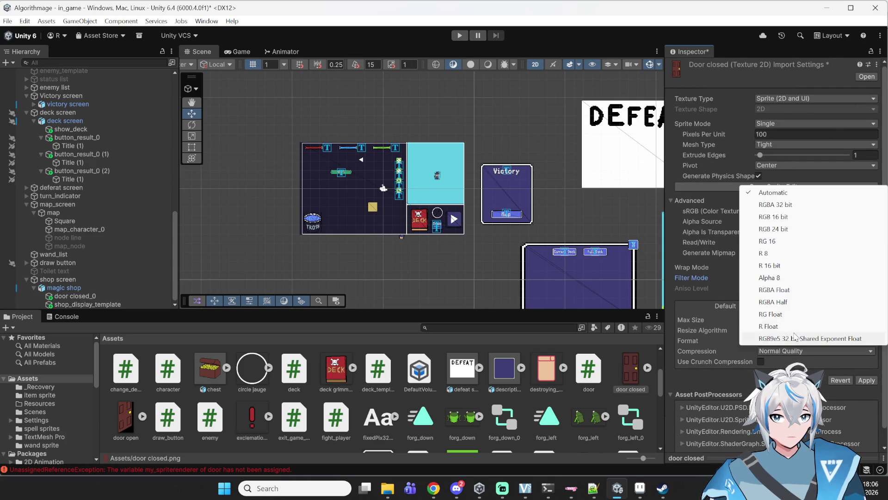
click(775, 204)
click(873, 359)
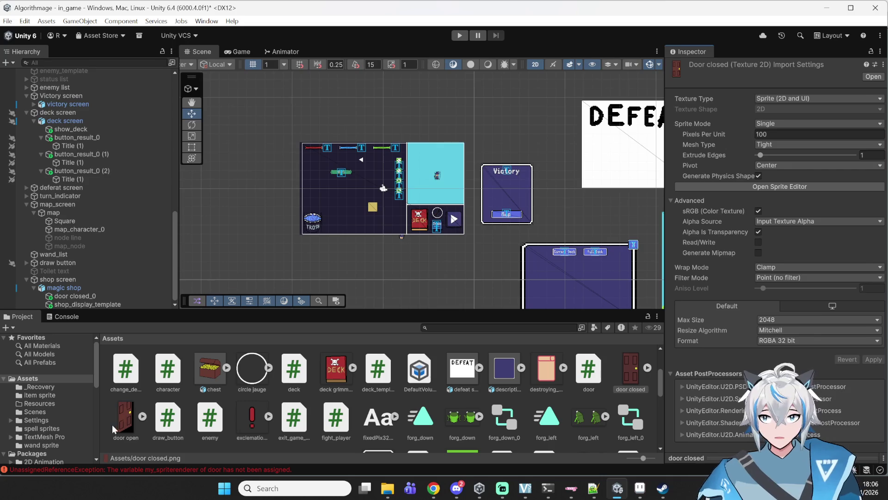
Give door open the same Single, Point, RGBA 32 bit import settings, then start the game
click(124, 418)
click(779, 330)
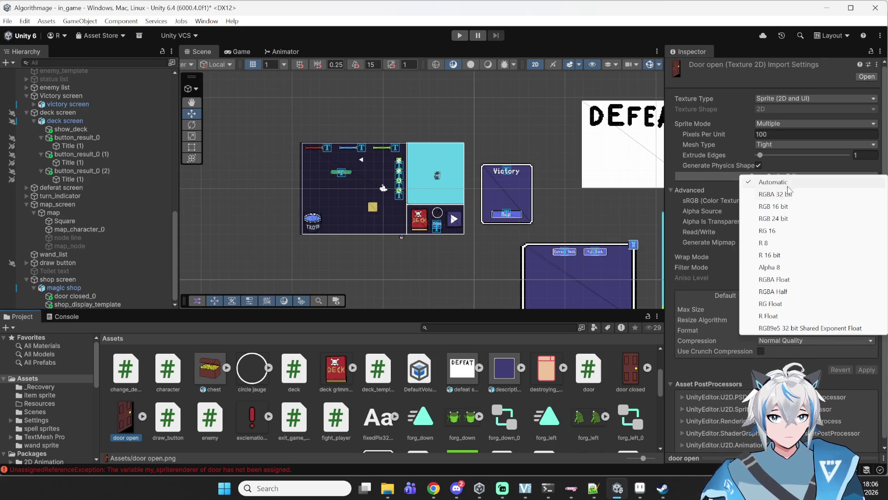
click(786, 194)
click(789, 124)
click(790, 137)
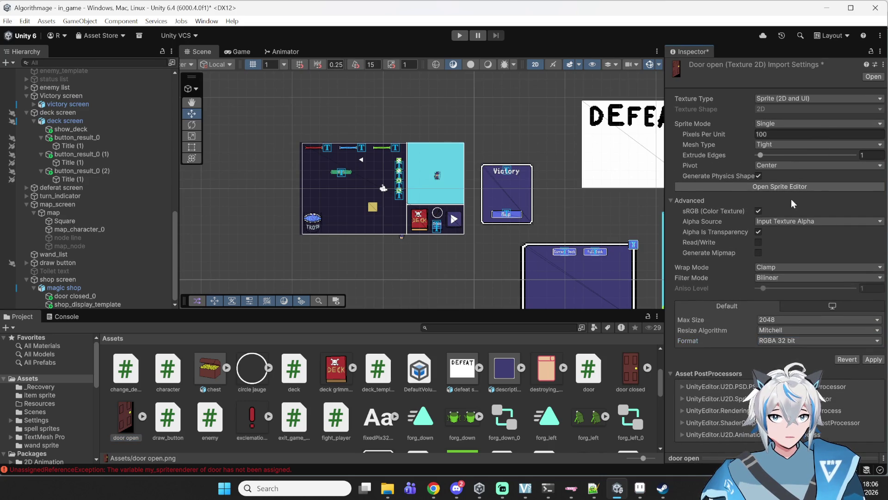
click(770, 276)
click(778, 289)
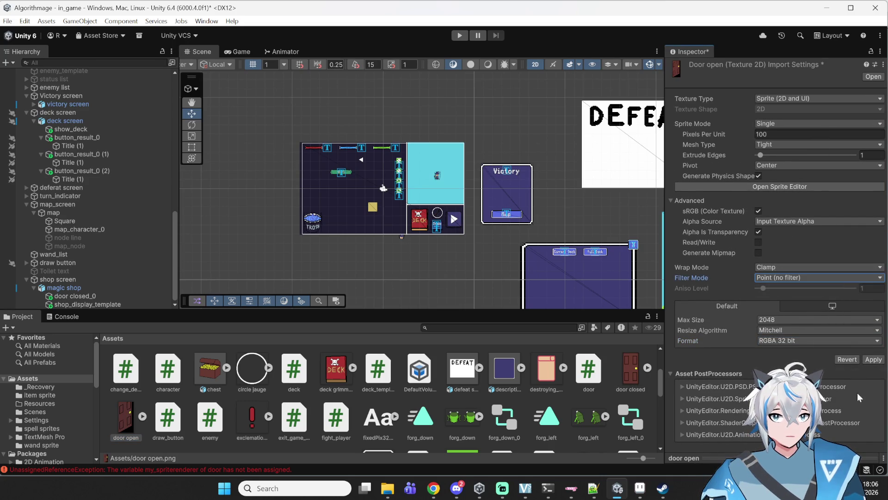
click(873, 360)
click(459, 36)
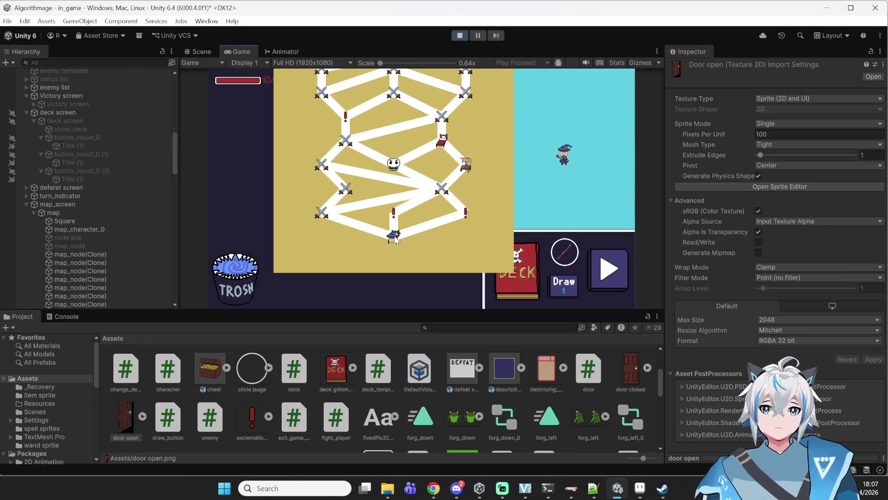
Show the console, enter the map's fight node, and add Rotate Left, Move Forward and Repeat blocks
click(65, 317)
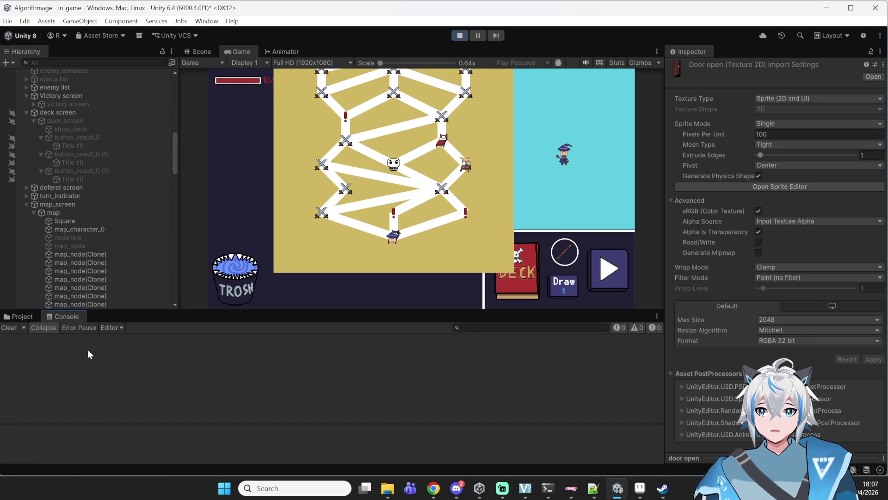
click(466, 212)
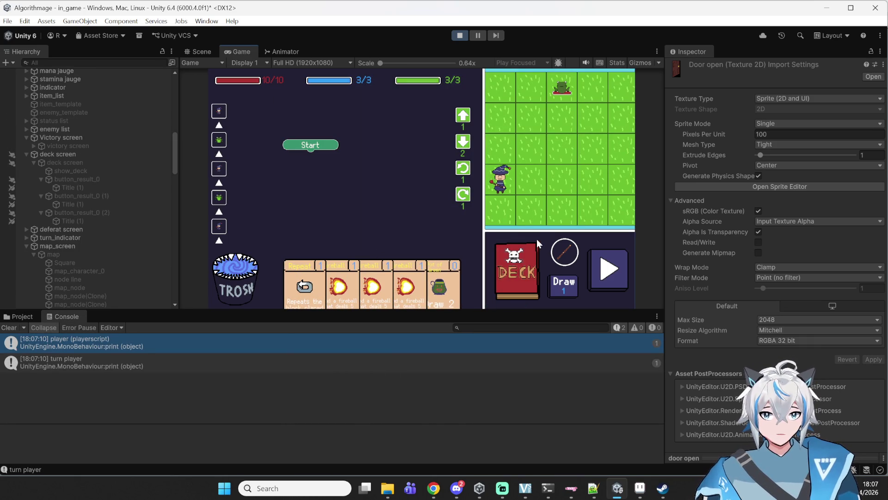
click(463, 170)
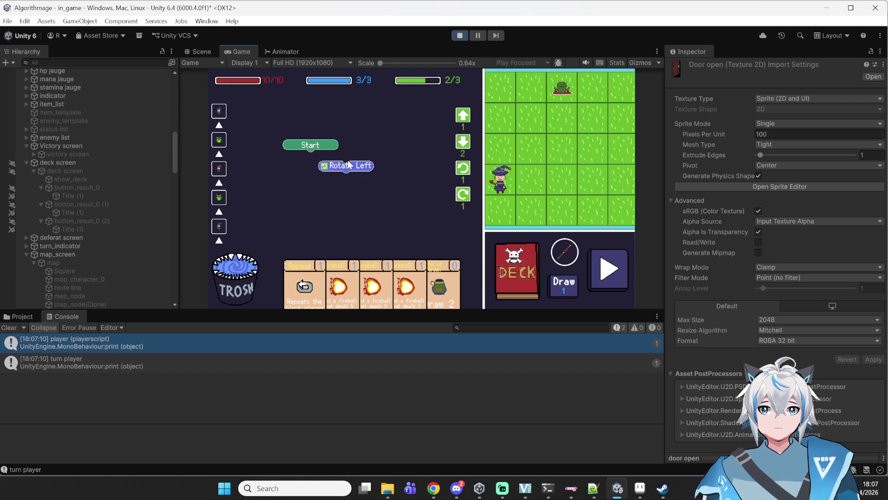
click(463, 116)
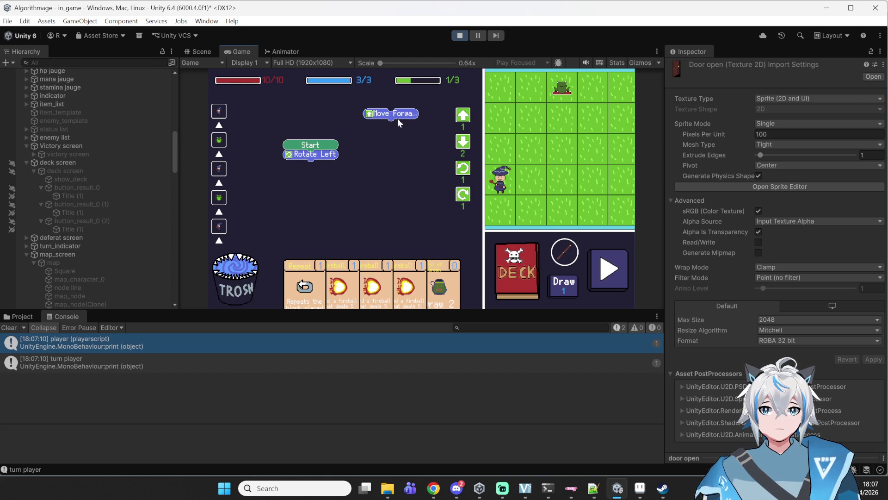
click(317, 275)
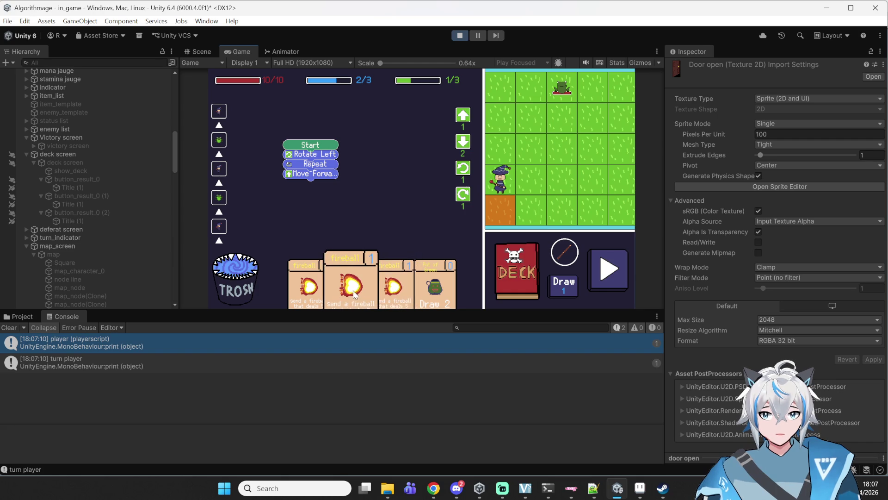
Attach another Rotate Left block and two fireball blocks, then run the spell program
drag(463, 172, 352, 190)
mouse_move(393, 284)
mouse_down()
mouse_move(406, 161)
mouse_move(321, 208)
mouse_up()
mouse_move(316, 284)
mouse_down()
mouse_move(370, 203)
mouse_move(375, 211)
mouse_move(368, 201)
mouse_up()
drag(315, 208, 319, 208)
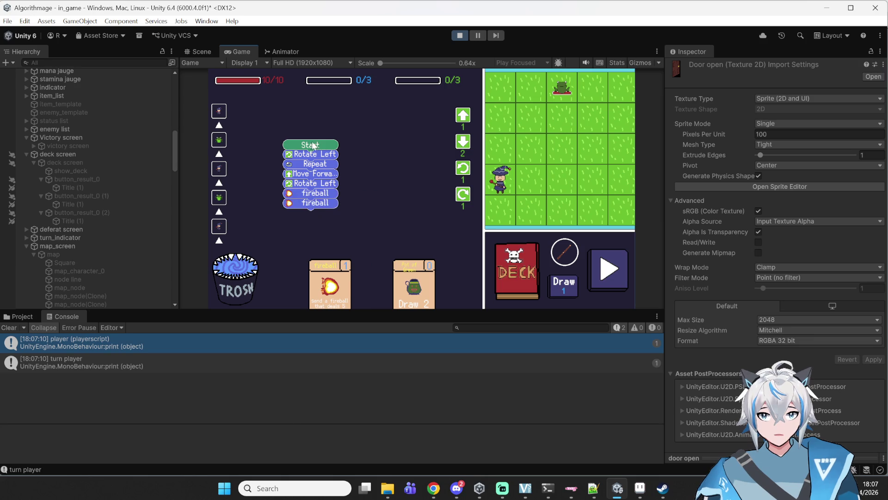
click(620, 284)
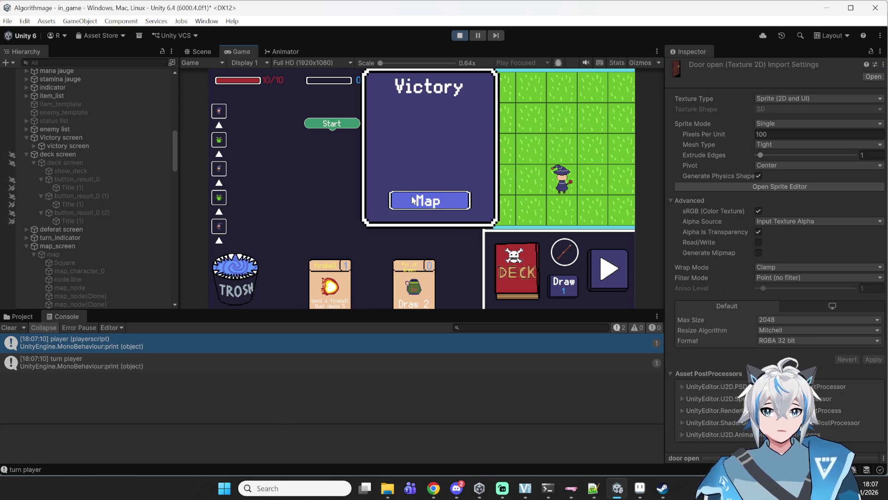
Return to the map after Victory, travel to the shop node, and pause the game
click(413, 199)
click(497, 241)
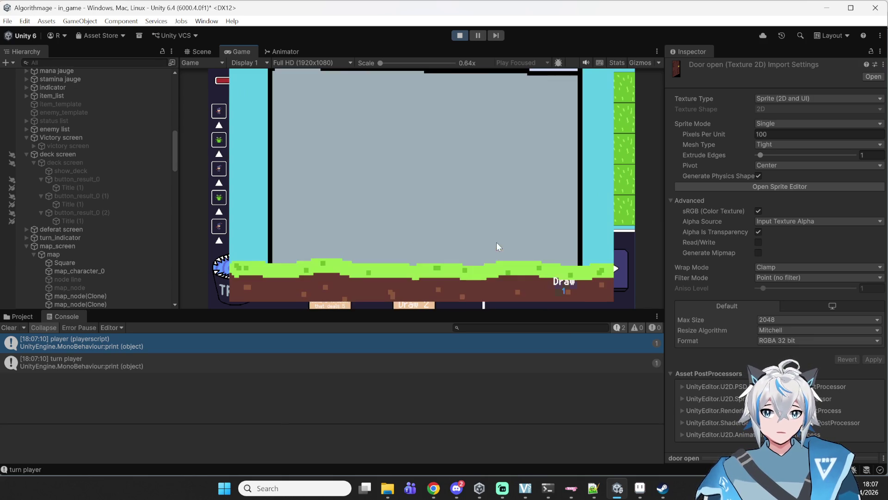
click(478, 35)
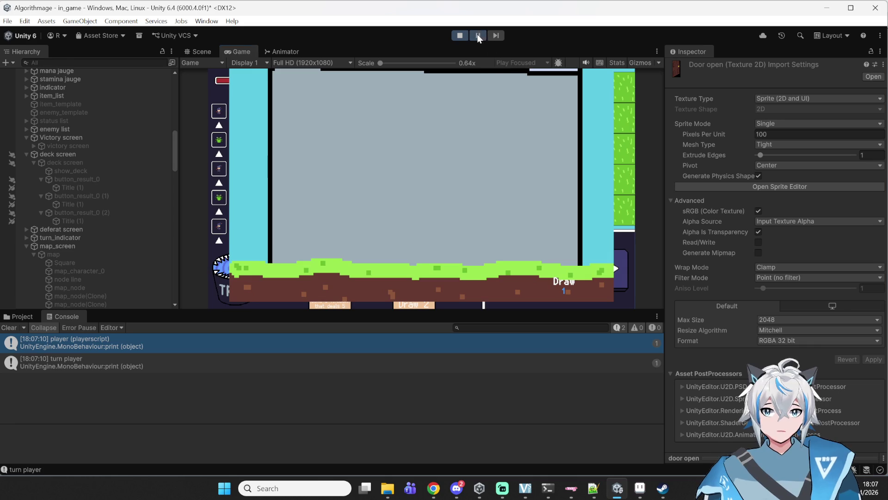
In the Scene view, select and frame the shop's door closed object, comparing it with the magic shop object
key(ctrl+1)
scroll(470, 171, down, 2)
scroll(85, 263, down, 15)
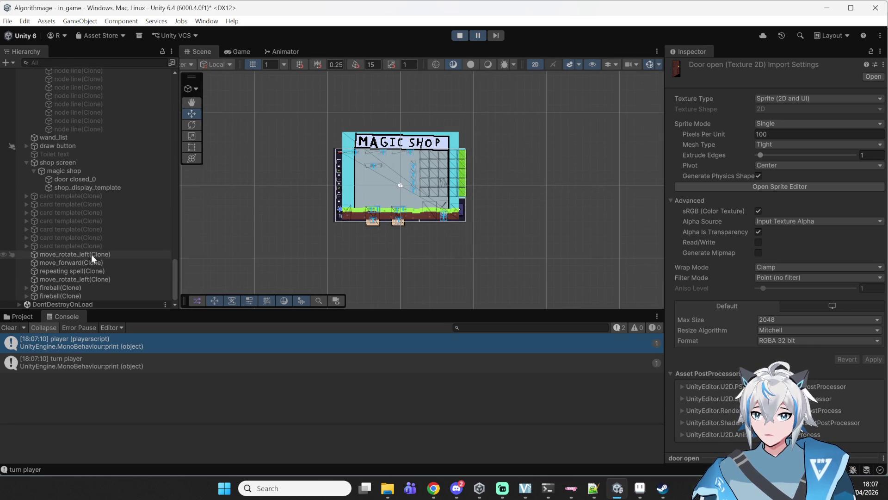
click(54, 179)
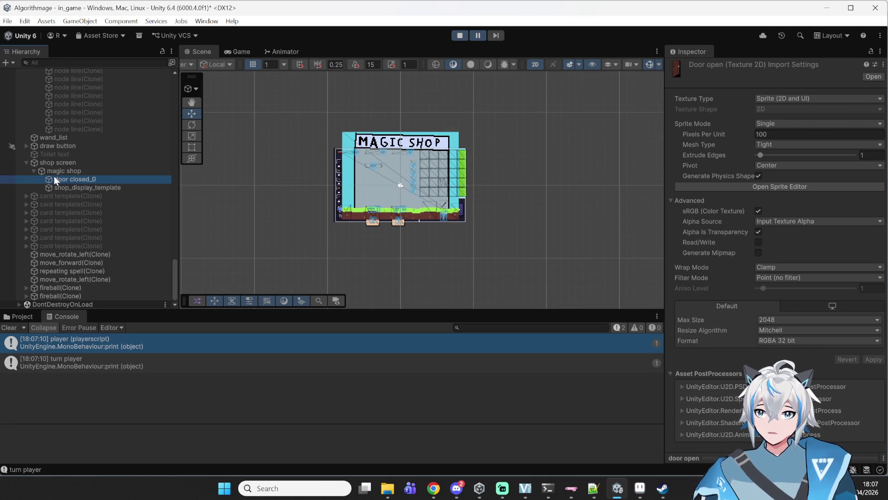
key(f)
scroll(388, 185, up, 3)
scroll(365, 198, down, 3)
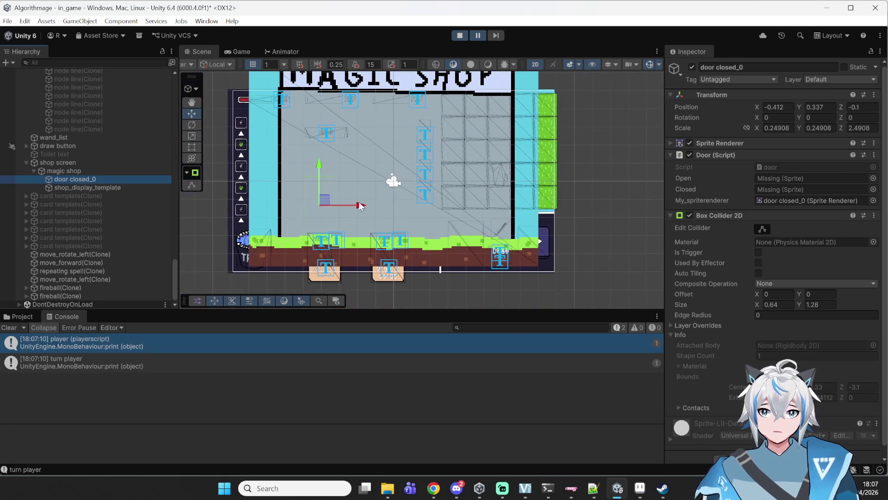
click(65, 173)
click(65, 181)
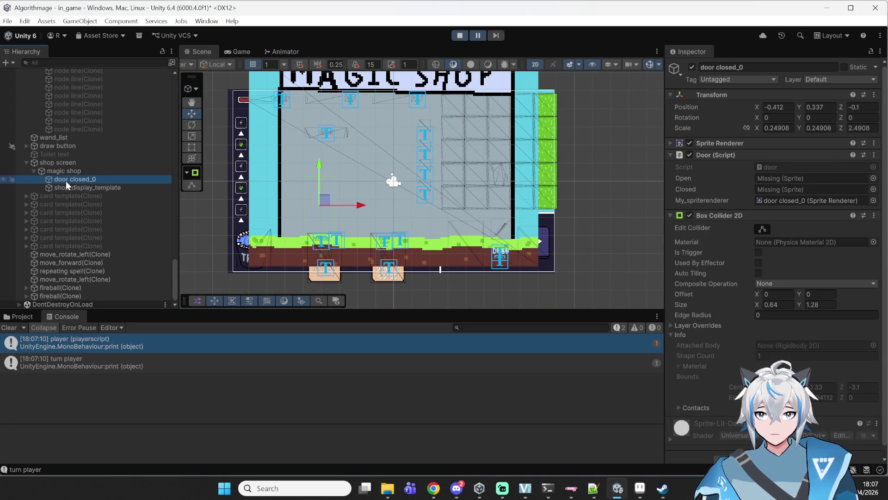
click(89, 172)
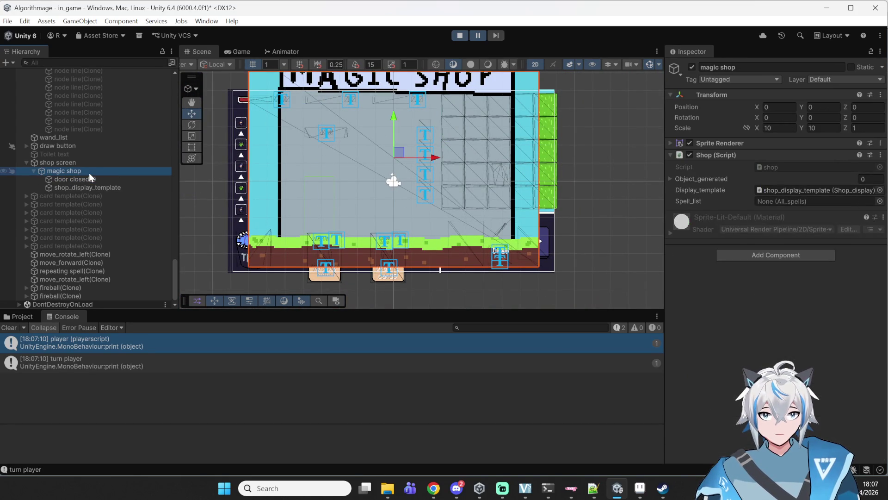
click(85, 176)
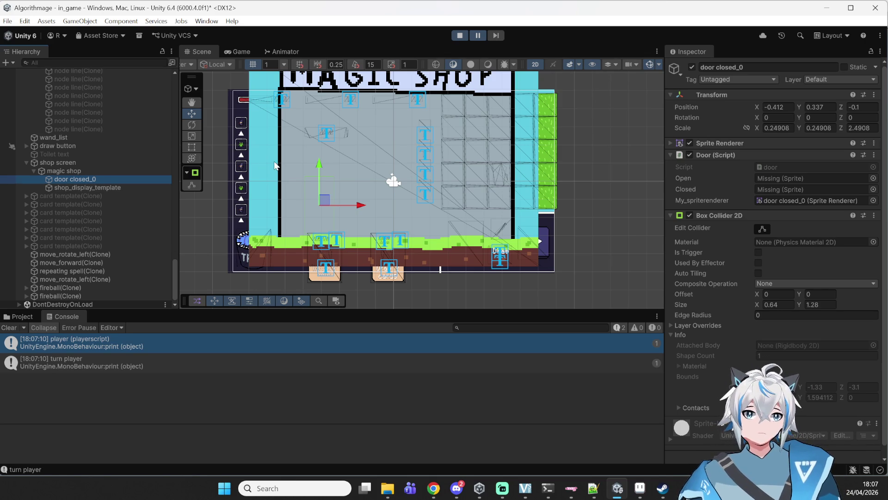
Edit the door's Position Z, drag it left along X outside the shop, then stop the game
click(863, 106)
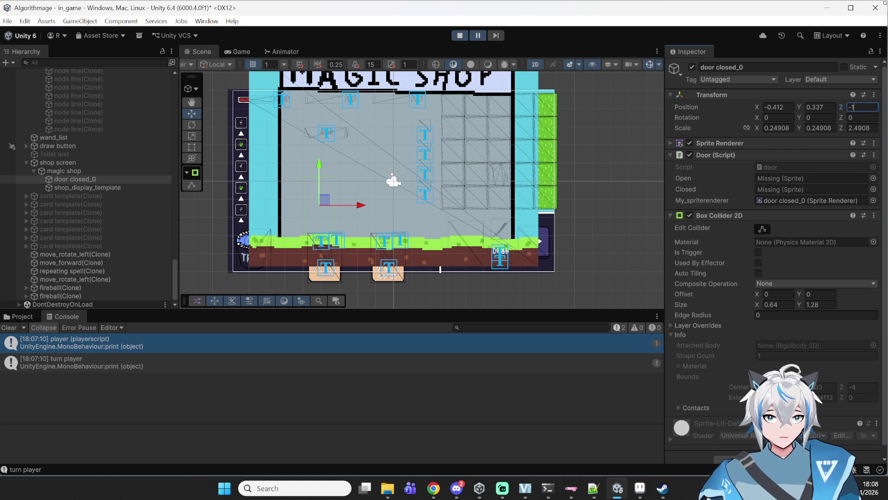
text(-2)
key(BackSpace)
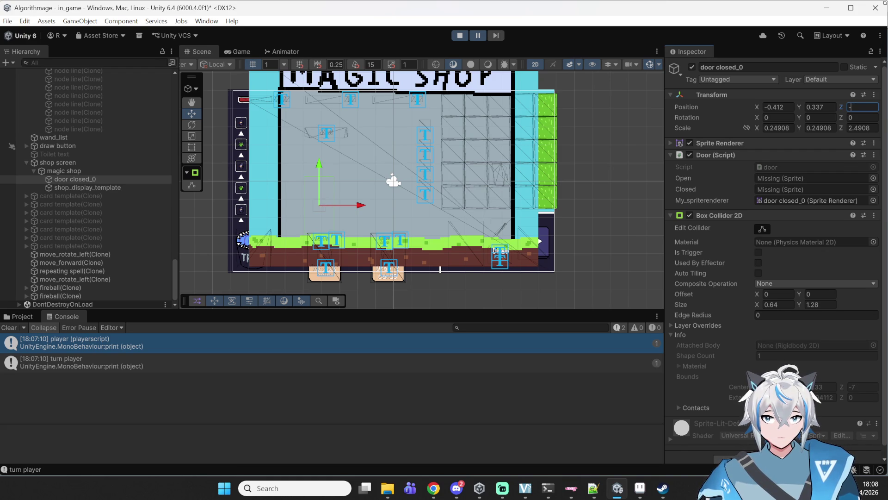
text(101)
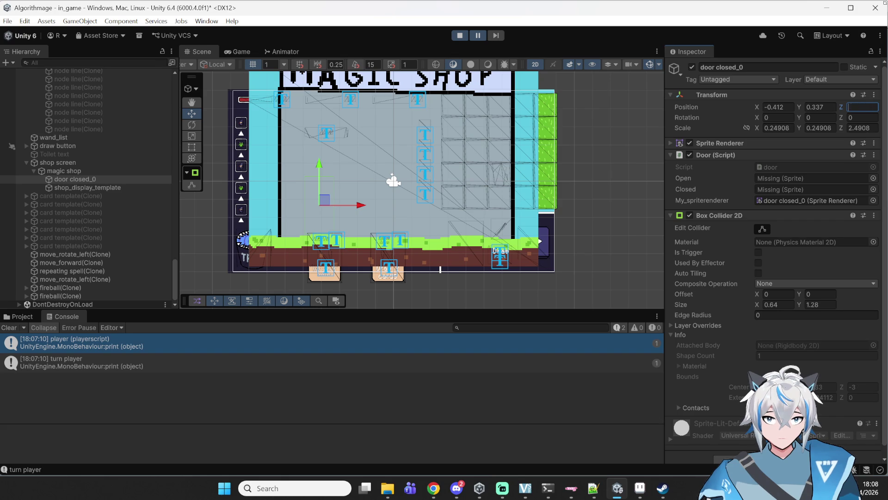
key(BackSpace)
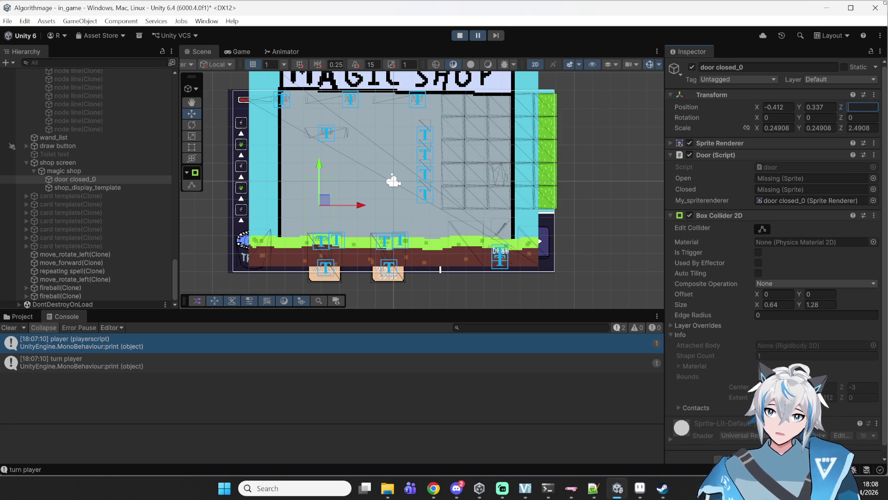
mouse_move(346, 205)
mouse_down()
mouse_move(238, 209)
mouse_move(486, 205)
mouse_move(234, 204)
mouse_up()
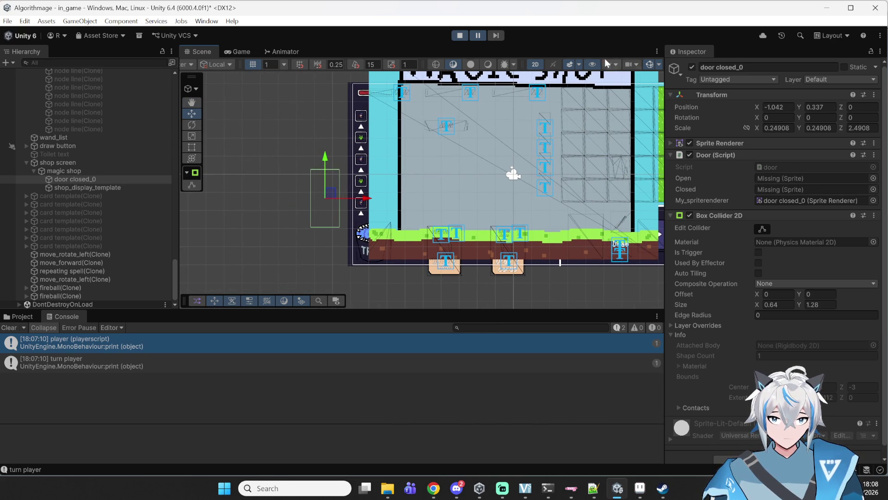
click(459, 36)
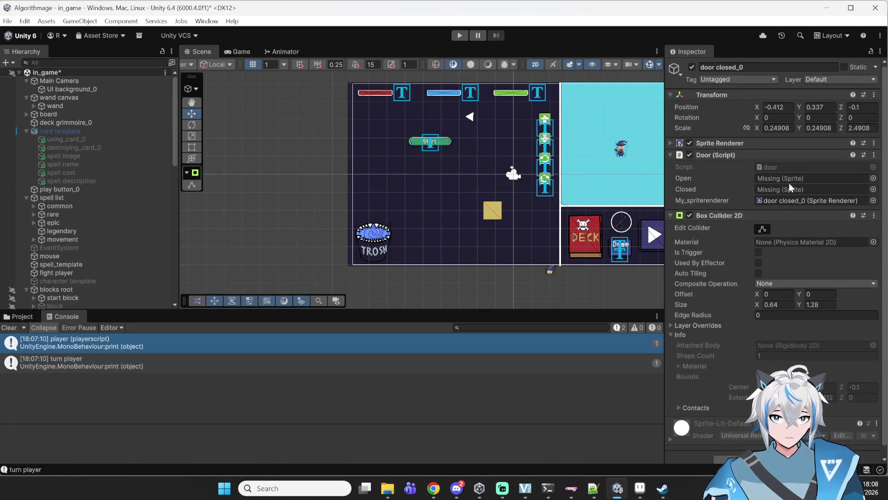
Drag door closed and door open into the Door script's Closed and Open fields, save, and play
scroll(789, 183, down, 1)
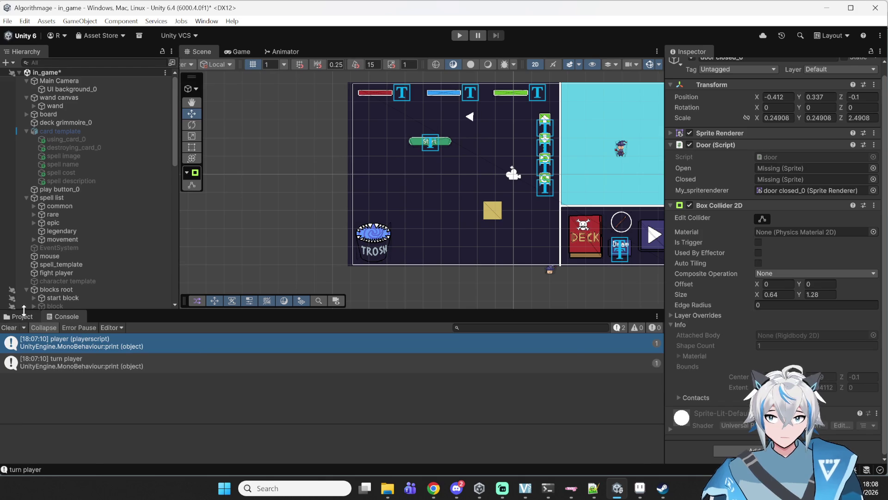
click(23, 316)
drag(633, 378, 723, 232)
drag(685, 289, 779, 180)
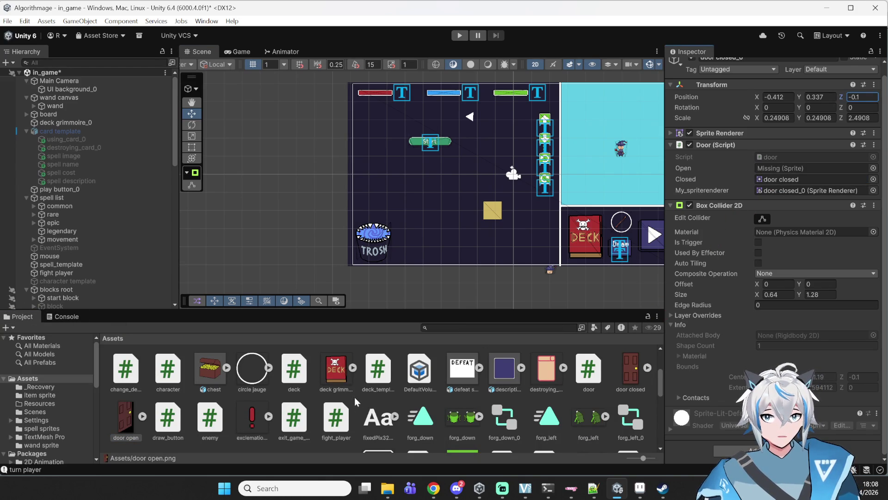
mouse_move(129, 414)
mouse_down()
mouse_move(601, 277)
mouse_move(786, 168)
mouse_up()
key(ctrl+s)
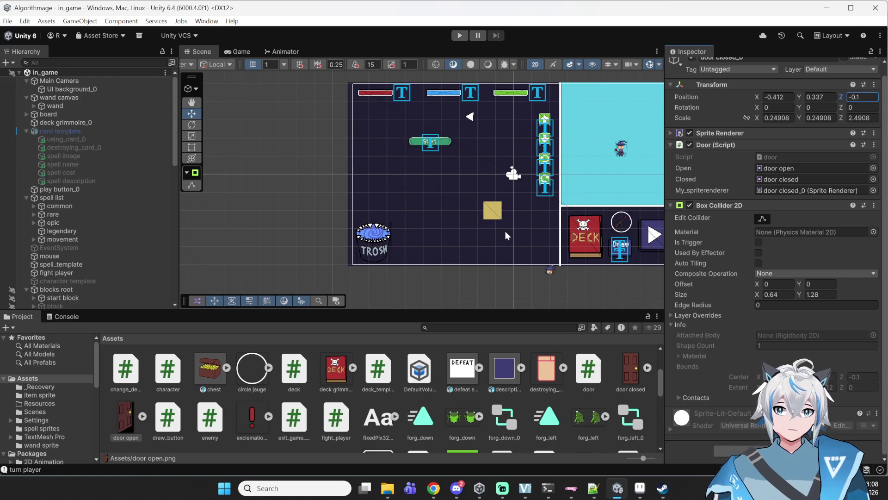
key(ctrl+p)
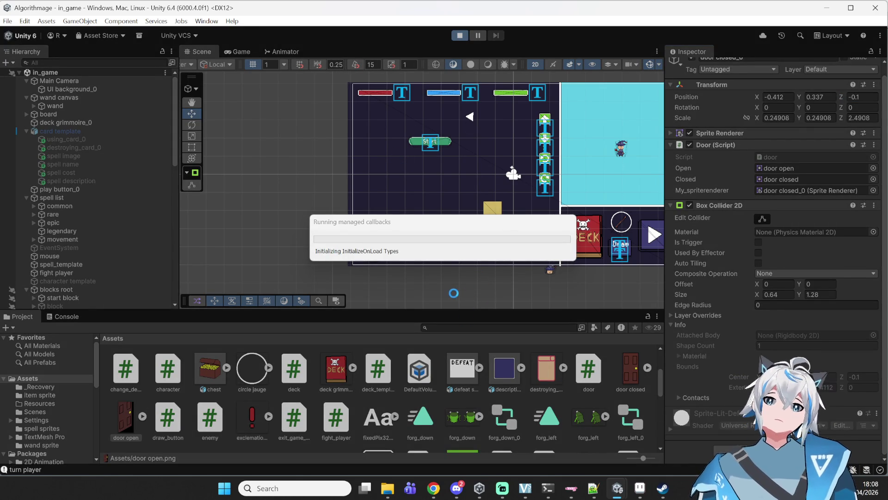
Switch back from the music player to Unity and advance the player along the map route
click(435, 491)
click(435, 491)
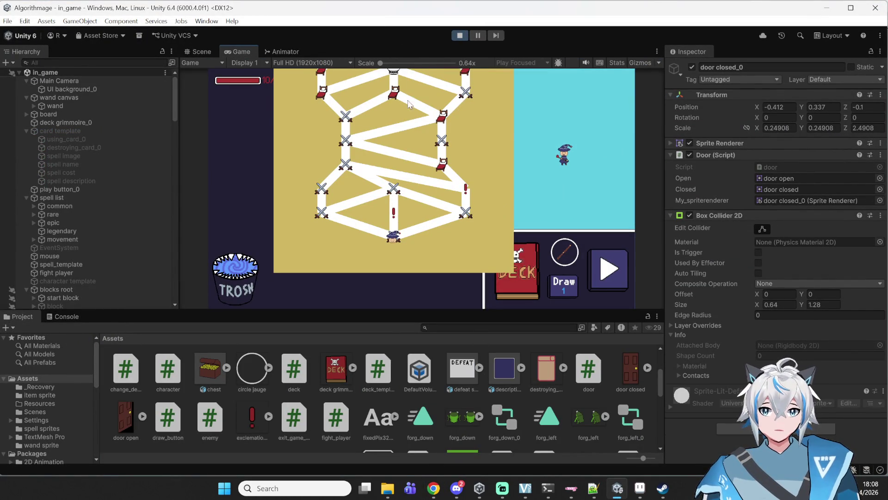
click(458, 38)
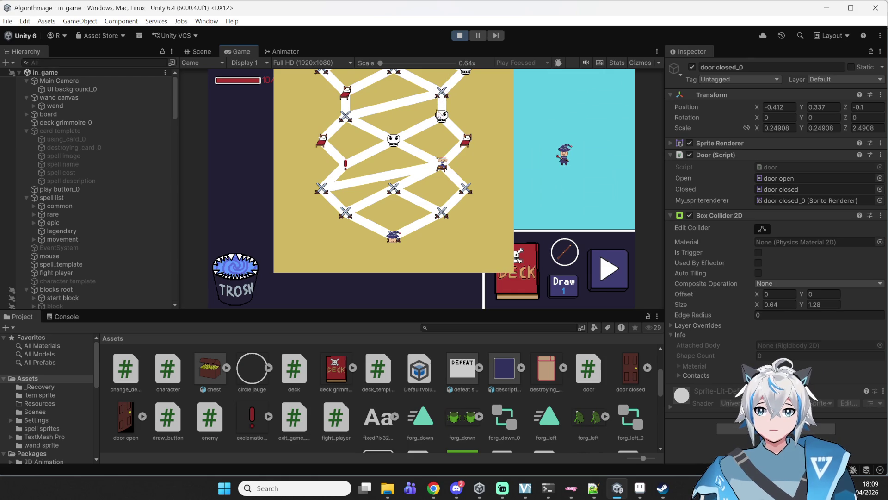
click(460, 37)
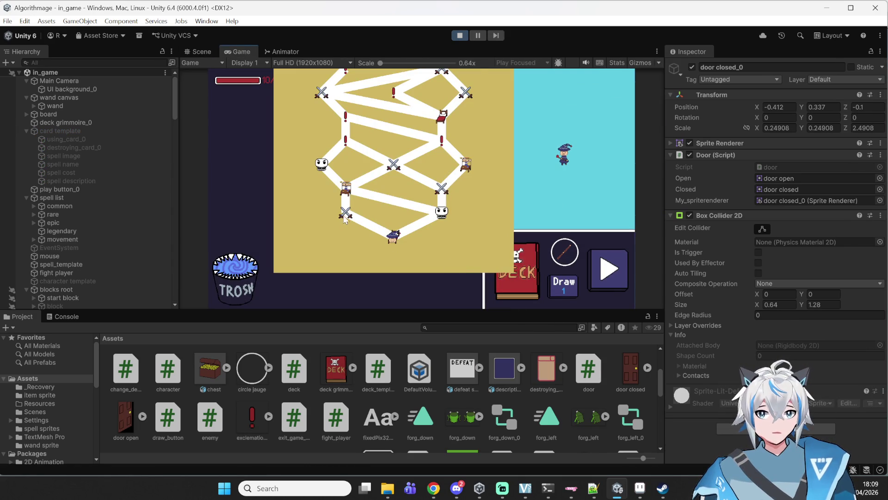
Enter a fight, place two fireball spells under Start, run them, and return to the map after Victory
click(344, 215)
drag(423, 270, 326, 176)
mouse_move(393, 277)
mouse_down()
mouse_move(353, 173)
mouse_move(344, 176)
mouse_up()
click(605, 272)
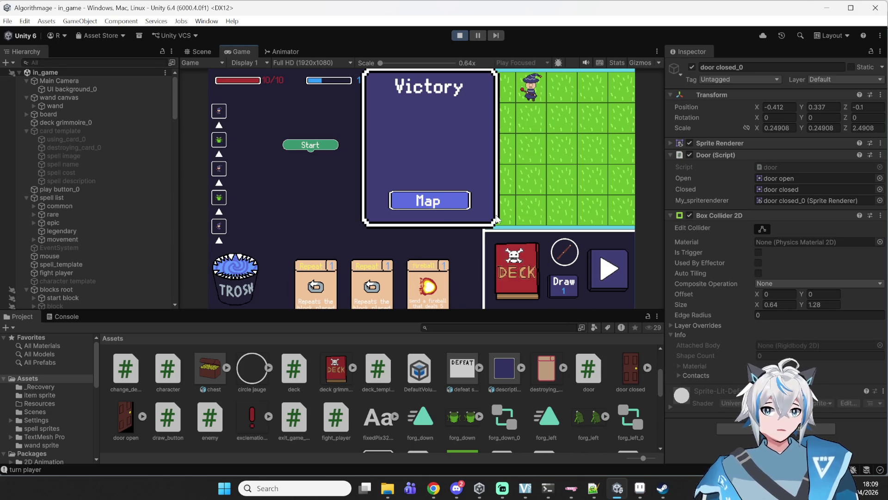
click(454, 202)
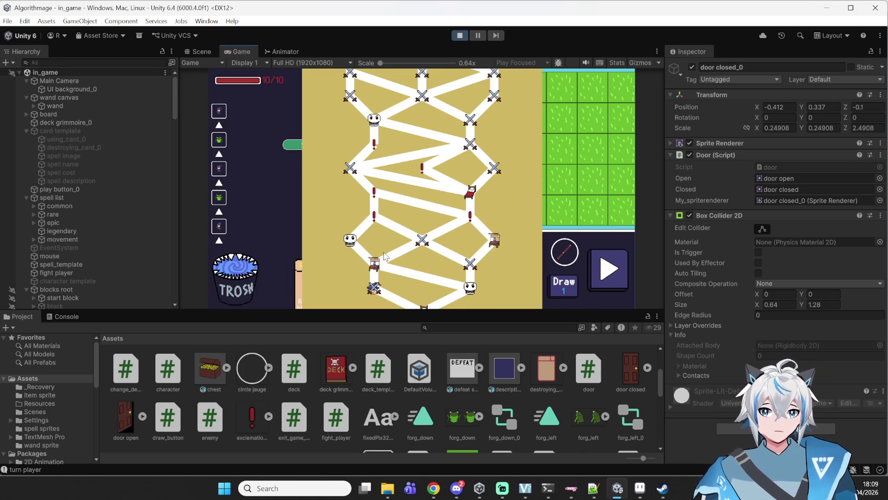
Enter the shop, click the door to open, close and reopen it, then leave to the map
click(374, 264)
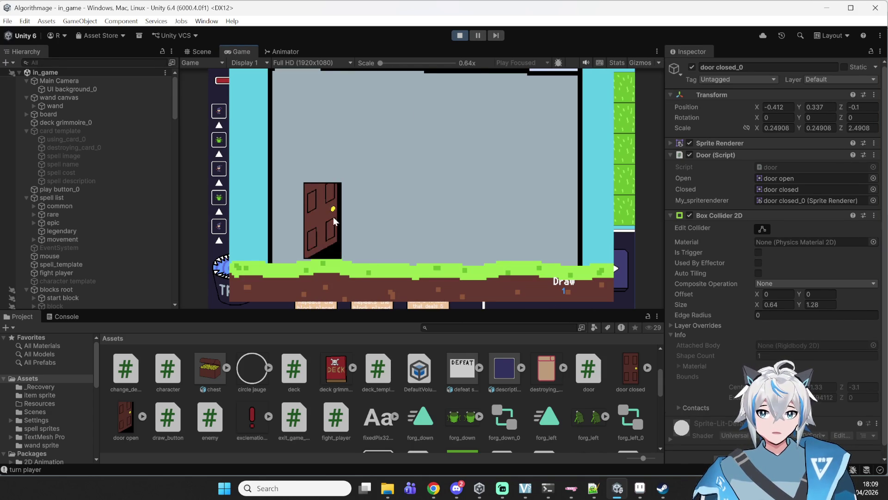
click(306, 224)
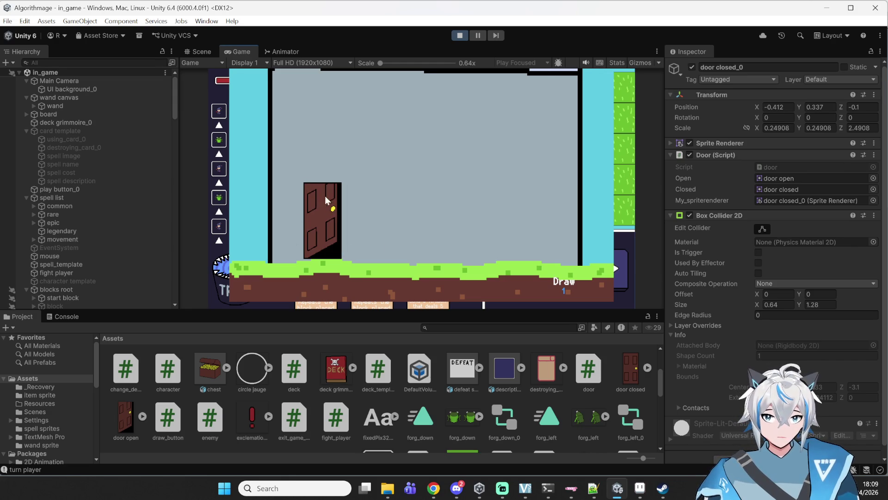
click(332, 240)
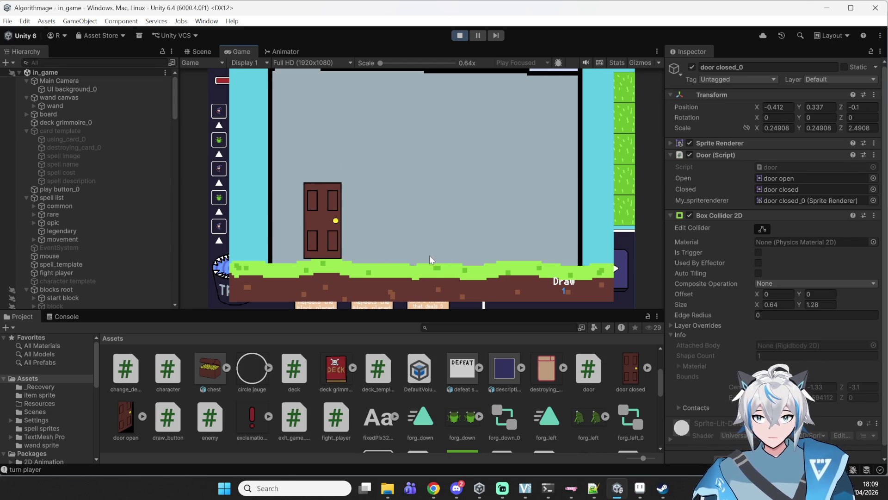
click(320, 209)
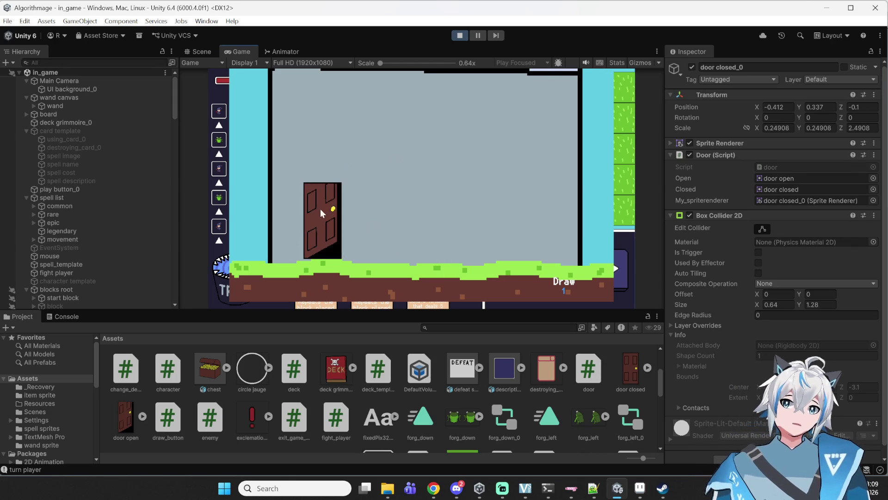
click(326, 209)
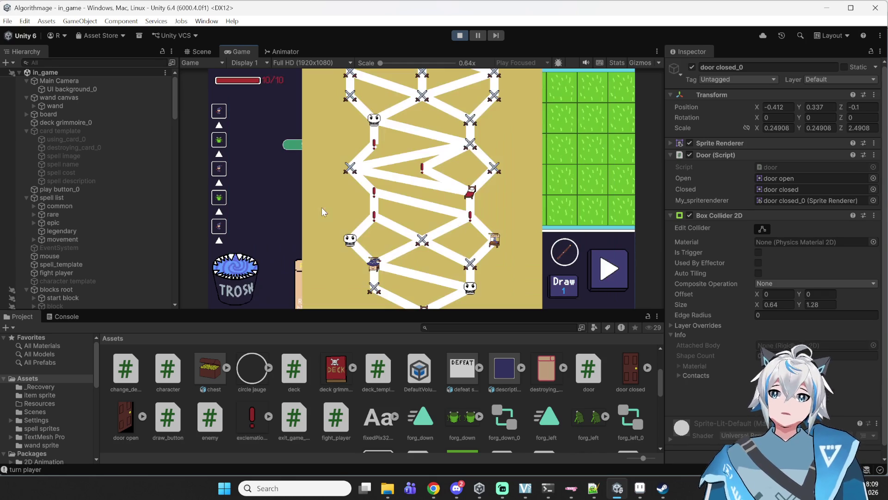
Move the player to a fight node, then stop the playtest
click(421, 239)
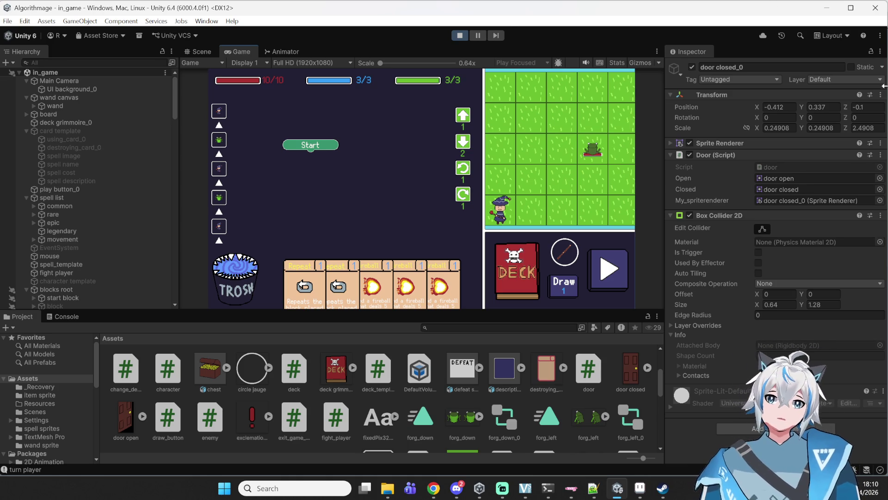
click(461, 35)
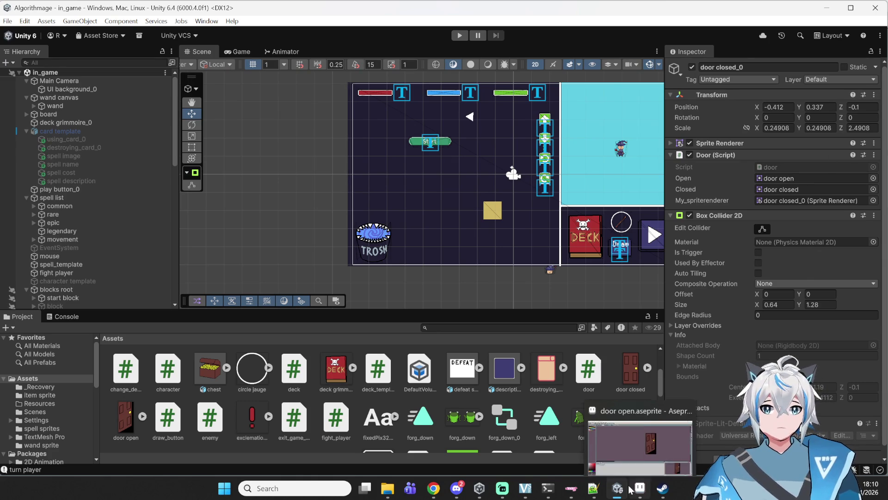
mouse_move(622, 493)
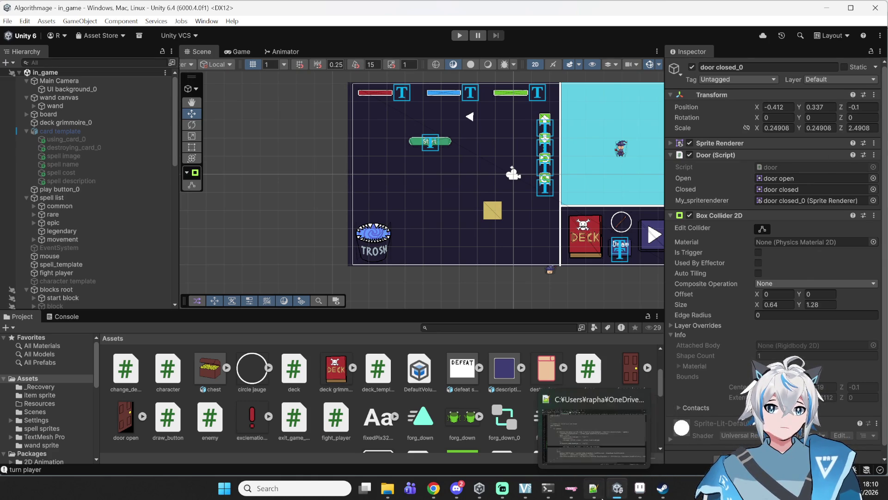
click(593, 489)
click(596, 491)
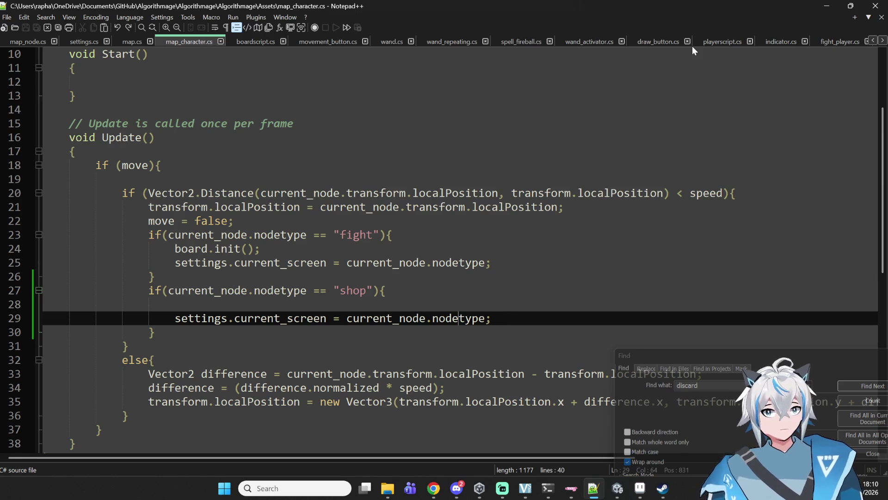
click(828, 6)
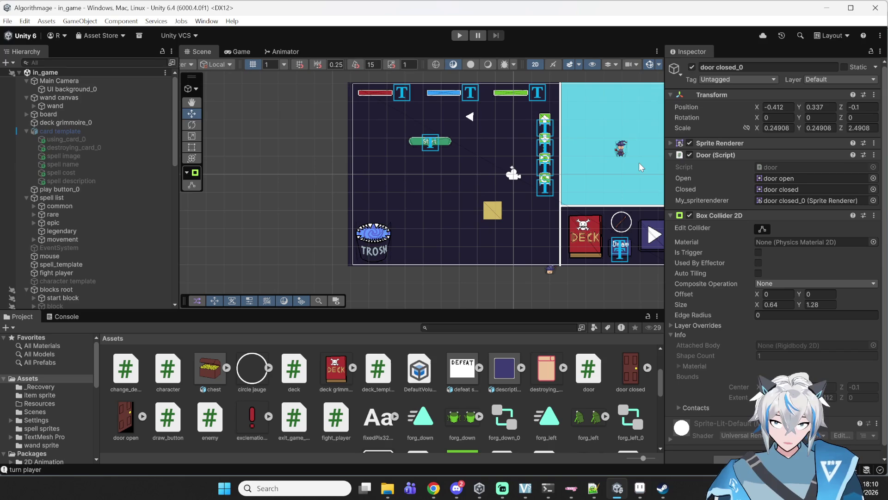
Pan and zoom over the Victory, Defeat and shop panels, then bring Chrome's YouTube Music forward
drag(640, 163, 595, 167)
scroll(543, 146, down, 4)
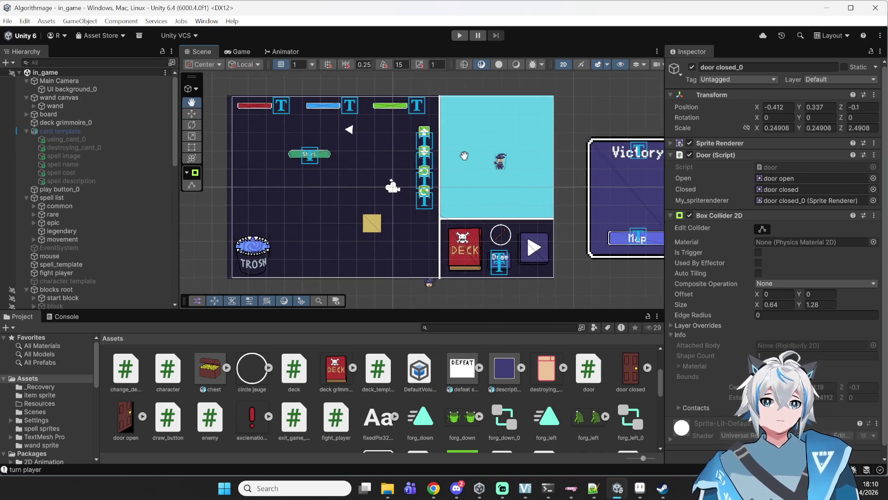
scroll(485, 137, down, 4)
drag(484, 137, 392, 161)
scroll(393, 161, up, 3)
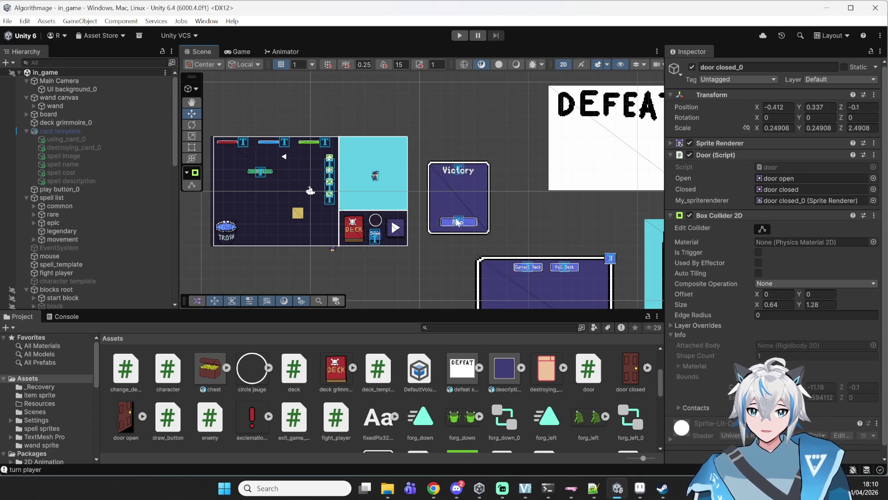
click(437, 494)
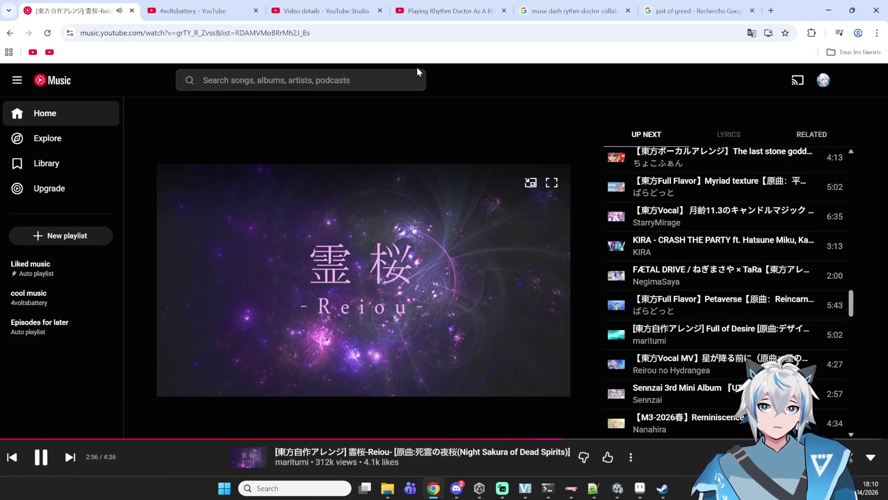
Open Twitch from a new tab's shortcuts and go to a followed streamer's channel via Afficher plus
click(770, 10)
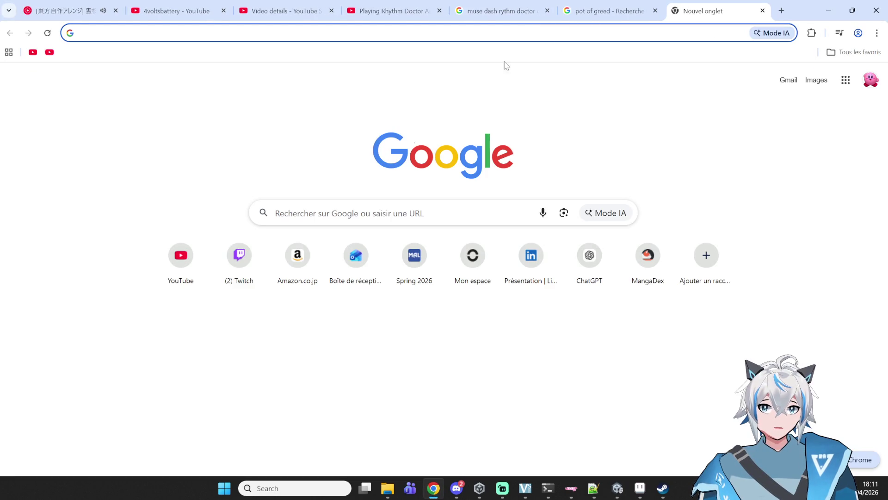
click(238, 273)
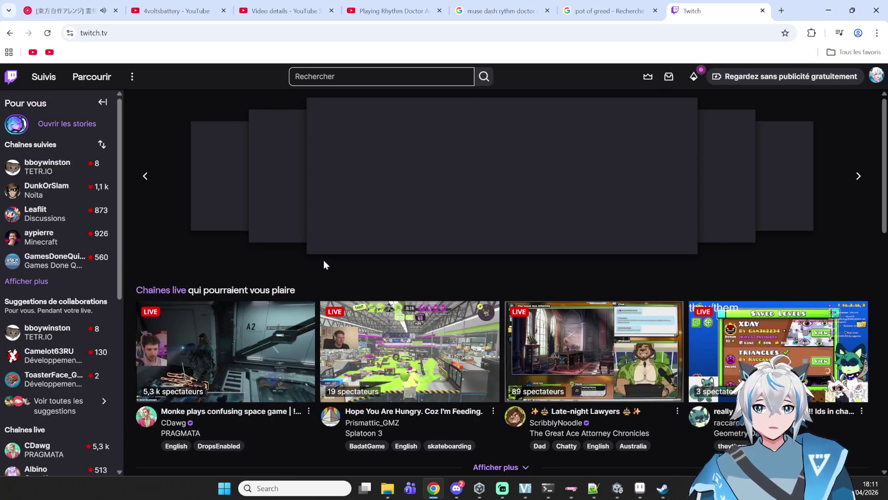
click(322, 248)
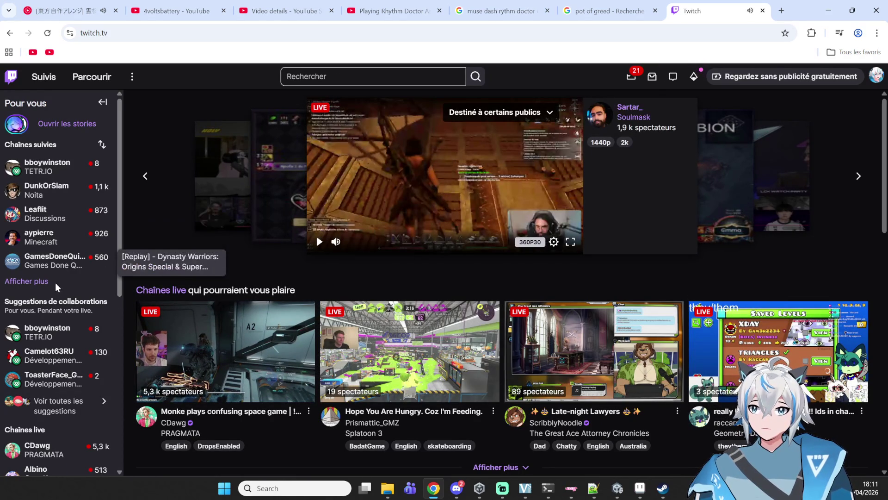
click(28, 281)
scroll(84, 290, down, 2)
click(61, 208)
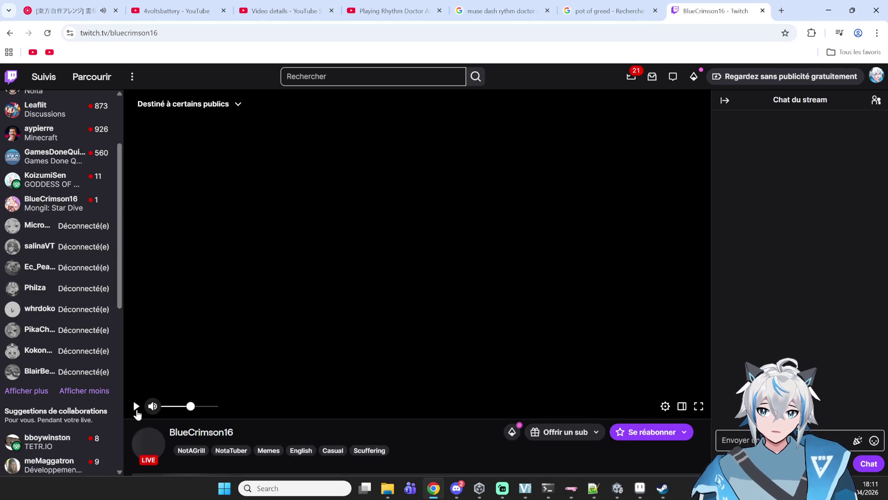